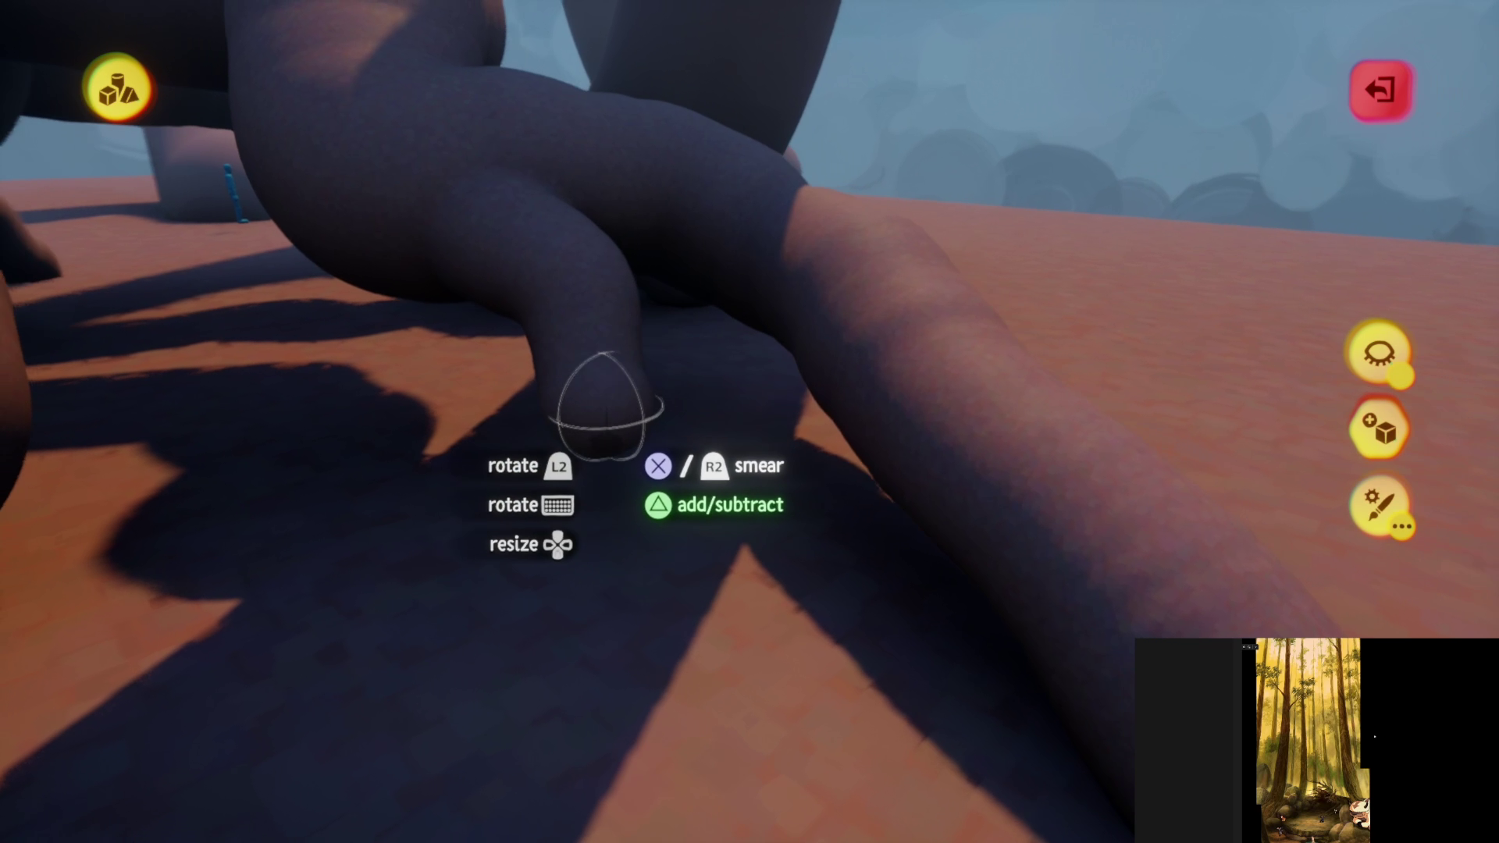
- Smear the dark clay branch into a longer tentacle that bends down to a rounded tip
{"action": "mouse_move", "coordinate": [601, 672]}
{"action": "middle_mouse_down"}
{"action": "mouse_move", "coordinate": [635, 546]}
{"action": "mouse_move", "coordinate": [669, 536]}
{"action": "mouse_move", "coordinate": [689, 503]}
{"action": "mouse_move", "coordinate": [569, 402]}
{"action": "mouse_move", "coordinate": [578, 227]}
{"action": "mouse_move", "coordinate": [617, 300]}
{"action": "middle_mouse_up"}
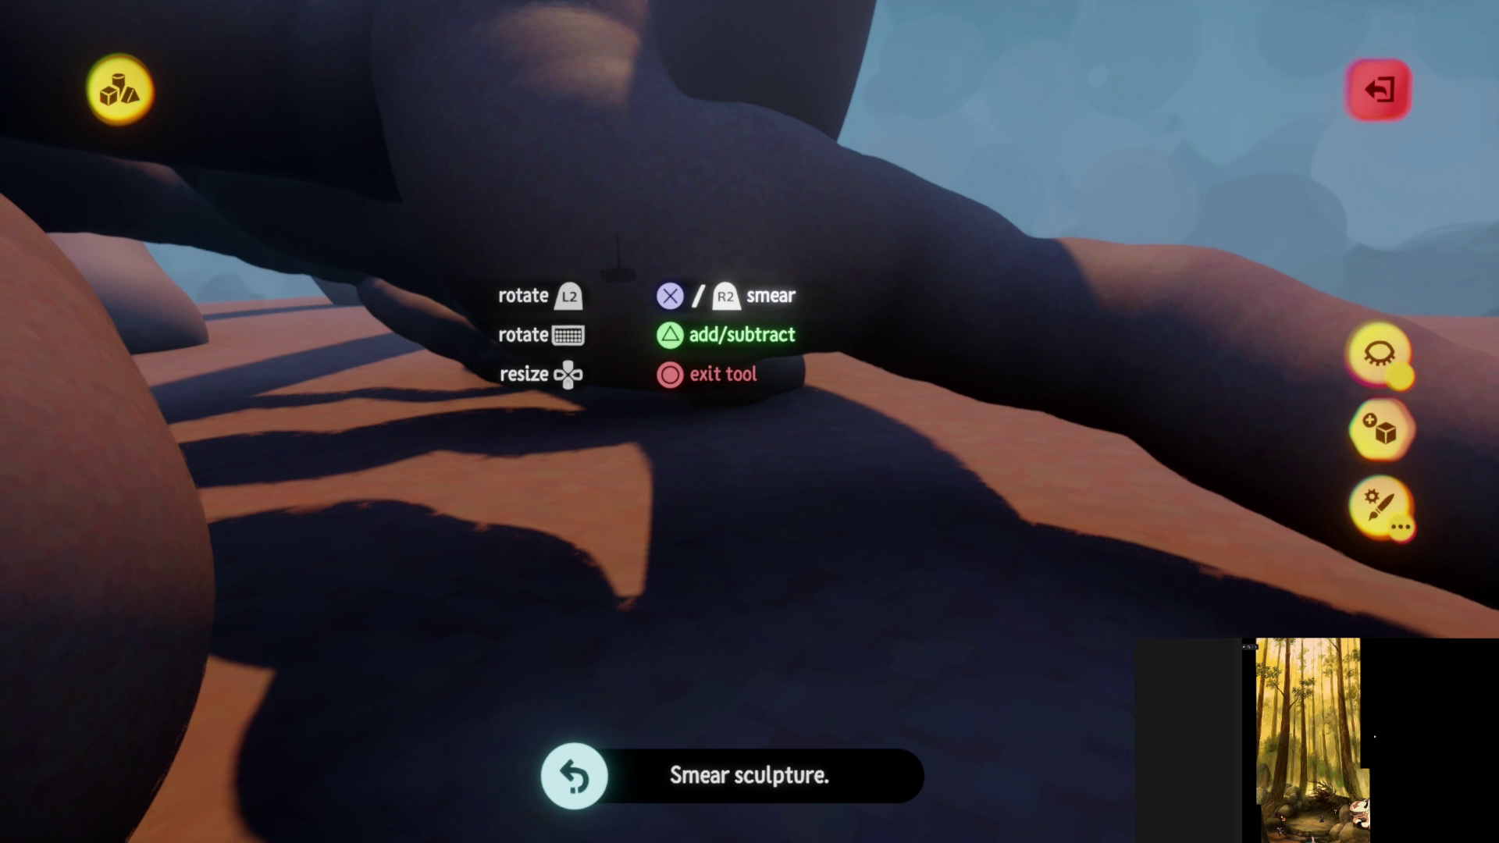
{"action": "mouse_move", "coordinate": [617, 301]}
{"action": "left_mouse_down"}
{"action": "mouse_move", "coordinate": [617, 355]}
{"action": "mouse_move", "coordinate": [652, 412]}
{"action": "mouse_move", "coordinate": [679, 648]}
{"action": "mouse_move", "coordinate": [636, 725]}
{"action": "mouse_move", "coordinate": [663, 734]}
{"action": "mouse_move", "coordinate": [660, 367]}
{"action": "mouse_move", "coordinate": [583, 320]}
{"action": "mouse_move", "coordinate": [576, 270]}
{"action": "left_mouse_up"}
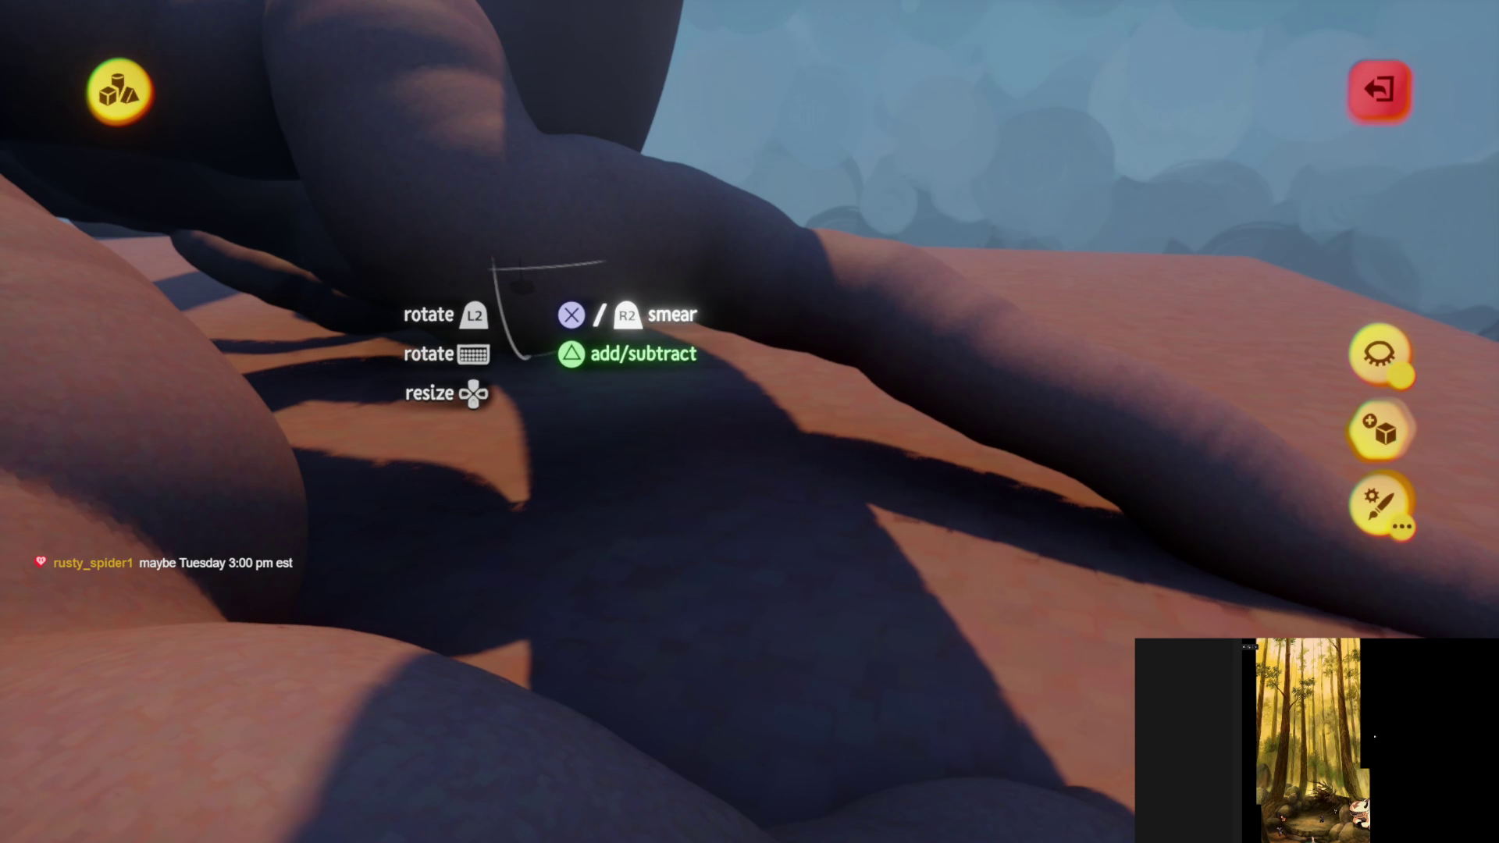
{"action": "mouse_move", "coordinate": [519, 289]}
{"action": "left_mouse_down"}
{"action": "mouse_move", "coordinate": [585, 284]}
{"action": "mouse_move", "coordinate": [619, 318]}
{"action": "mouse_move", "coordinate": [586, 367]}
{"action": "mouse_move", "coordinate": [588, 438]}
{"action": "mouse_move", "coordinate": [534, 634]}
{"action": "mouse_move", "coordinate": [562, 635]}
{"action": "mouse_move", "coordinate": [660, 468]}
{"action": "mouse_move", "coordinate": [706, 476]}
{"action": "left_mouse_up"}
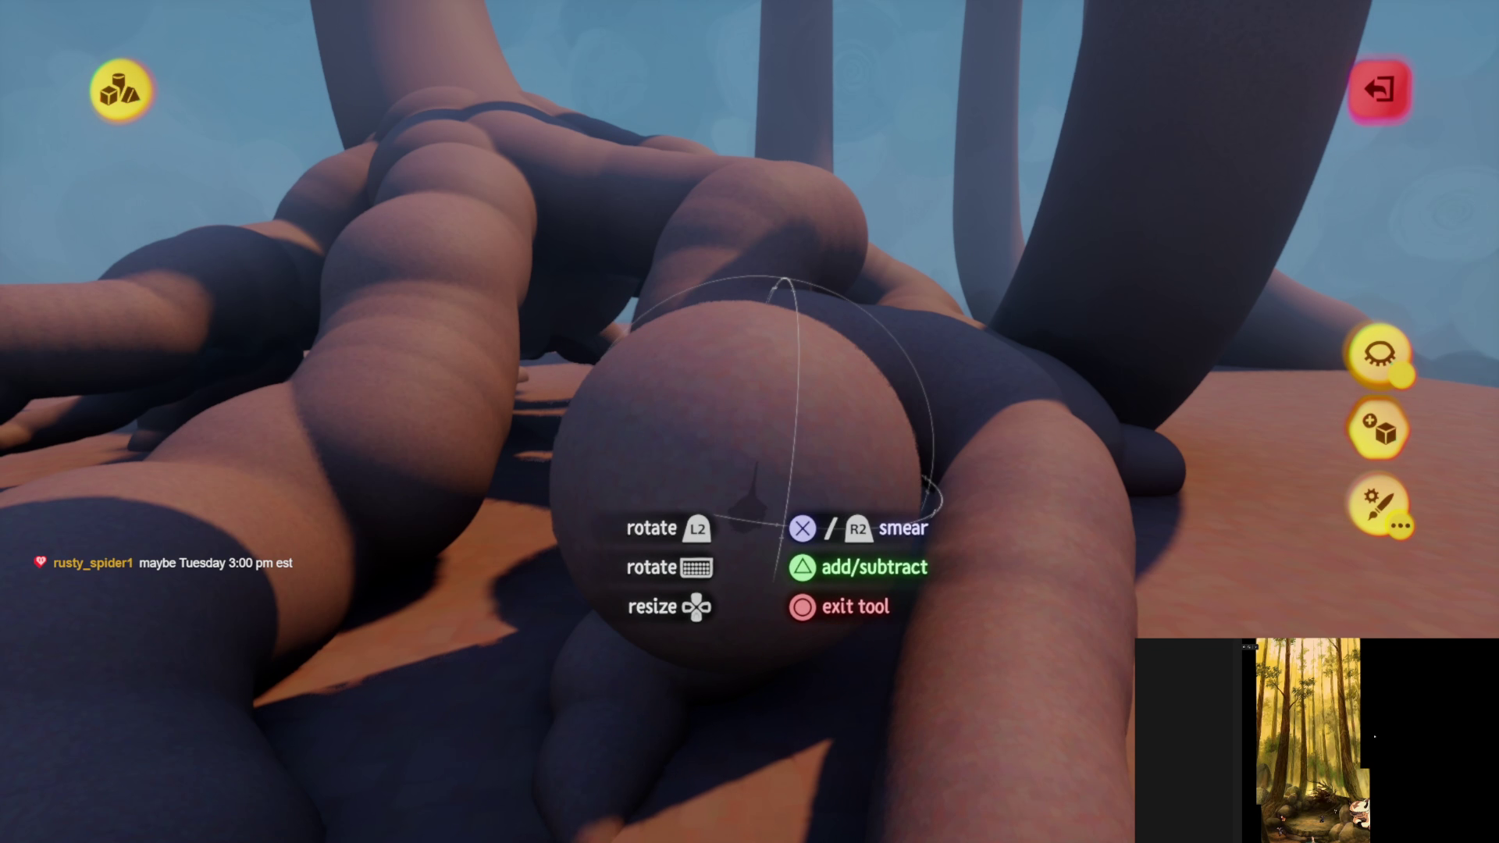
{"action": "mouse_move", "coordinate": [789, 521]}
{"action": "left_mouse_down"}
{"action": "mouse_move", "coordinate": [586, 414]}
{"action": "mouse_move", "coordinate": [585, 673]}
{"action": "left_mouse_up"}
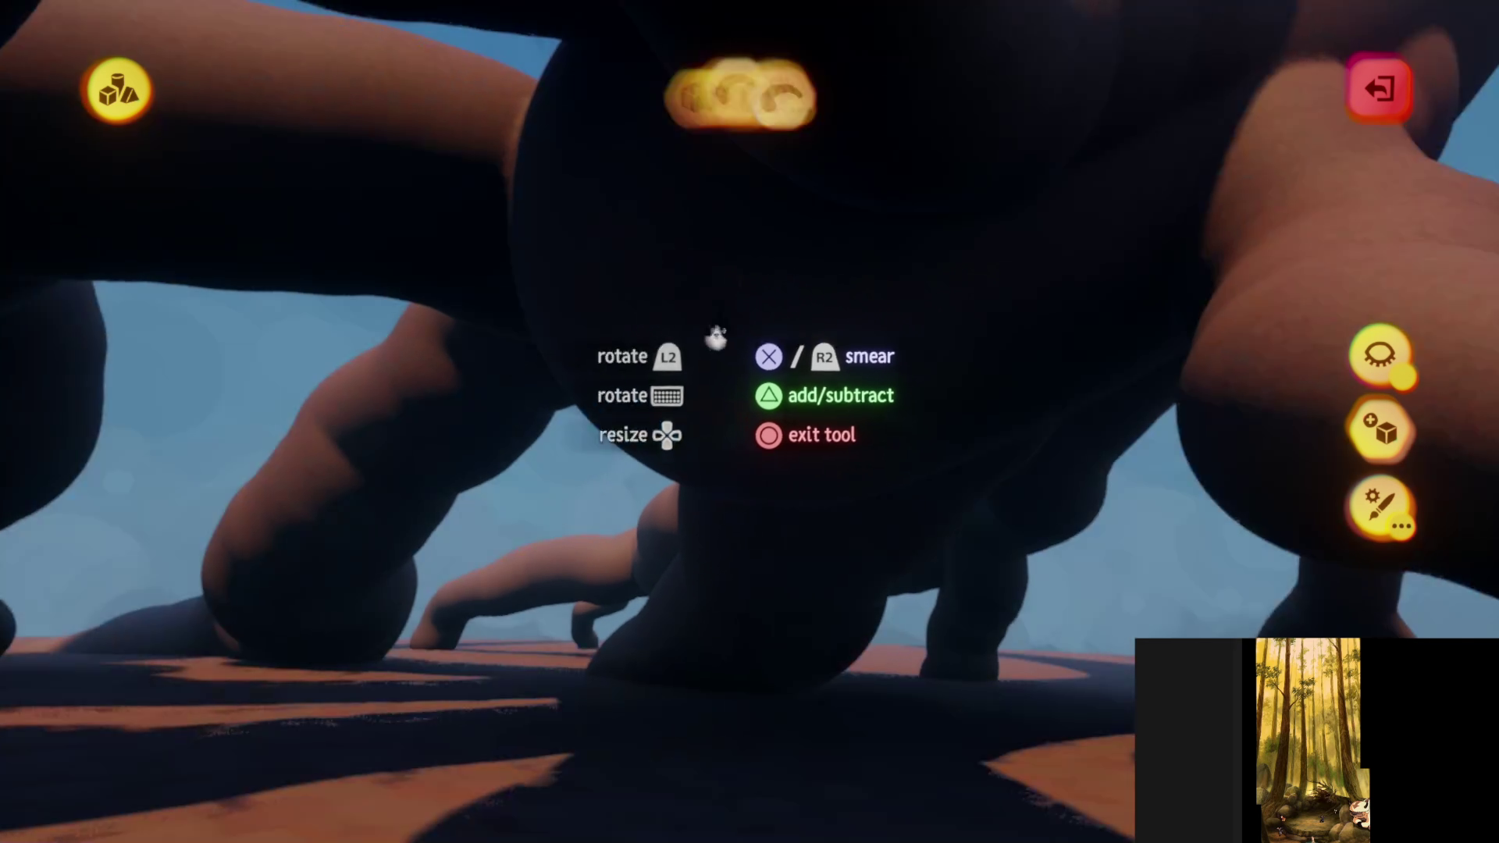
- Turn on Studio Lighting for flat grey, fog-free light and exit the shape editor
{"action": "left_click", "coordinate": [940, 156]}
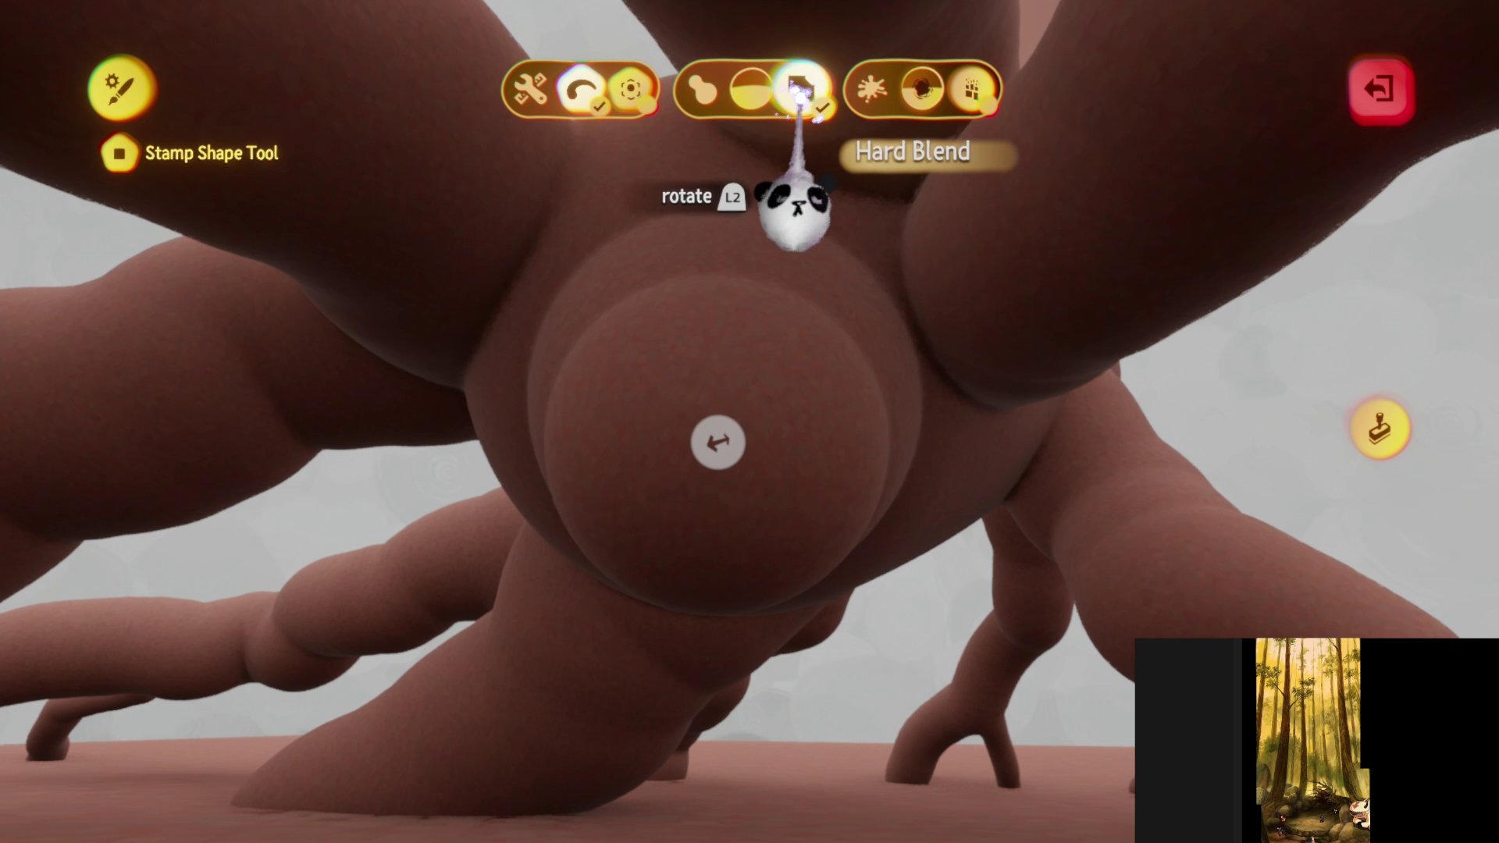
{"action": "key", "text": "Escape"}
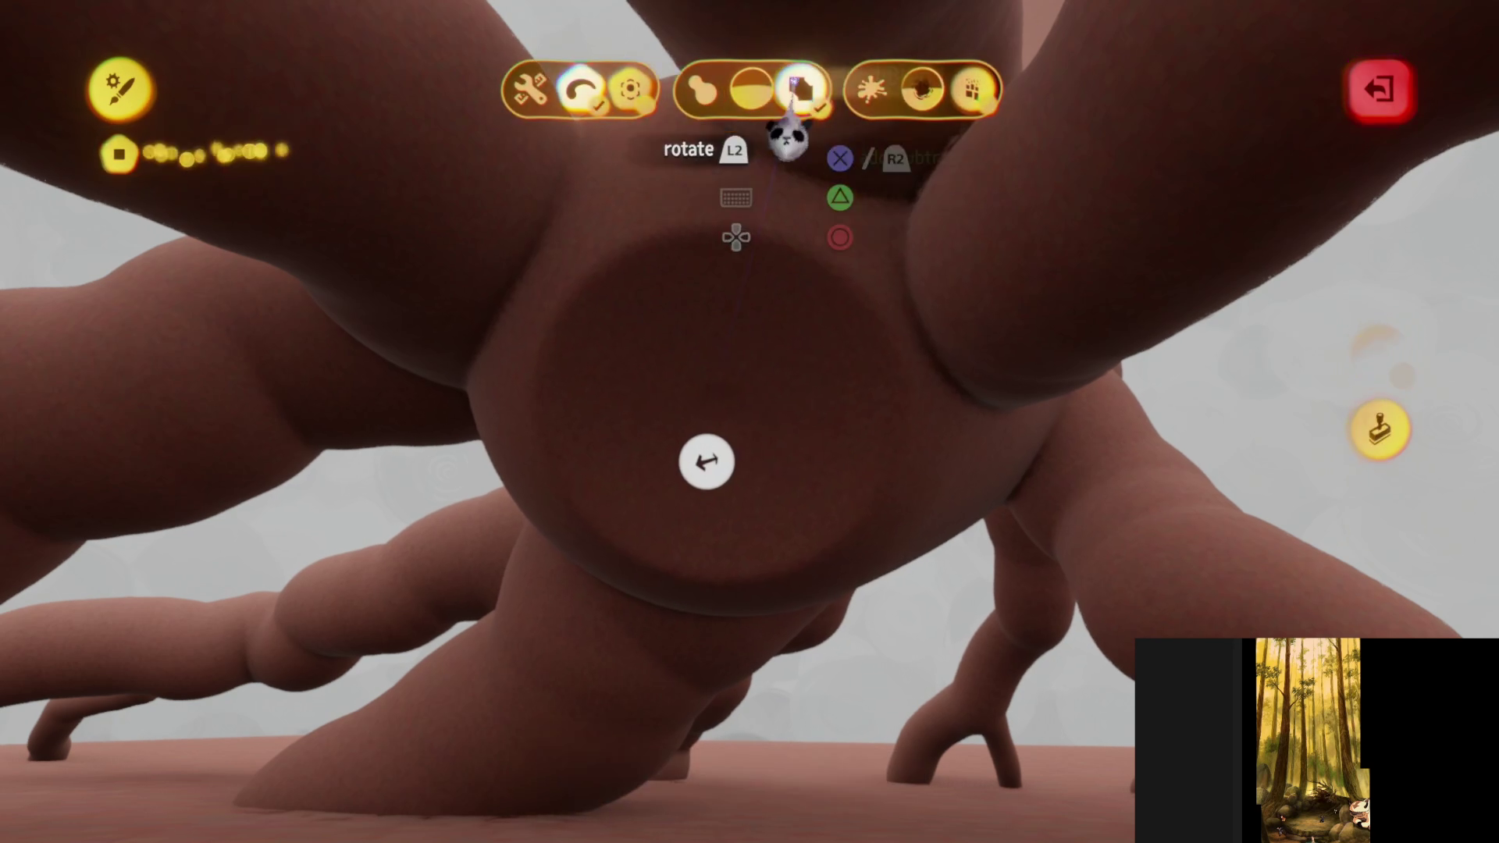
- Exit the shape editor to go back to stamping root strands onto the trunk base
{"action": "key", "text": "Escape"}
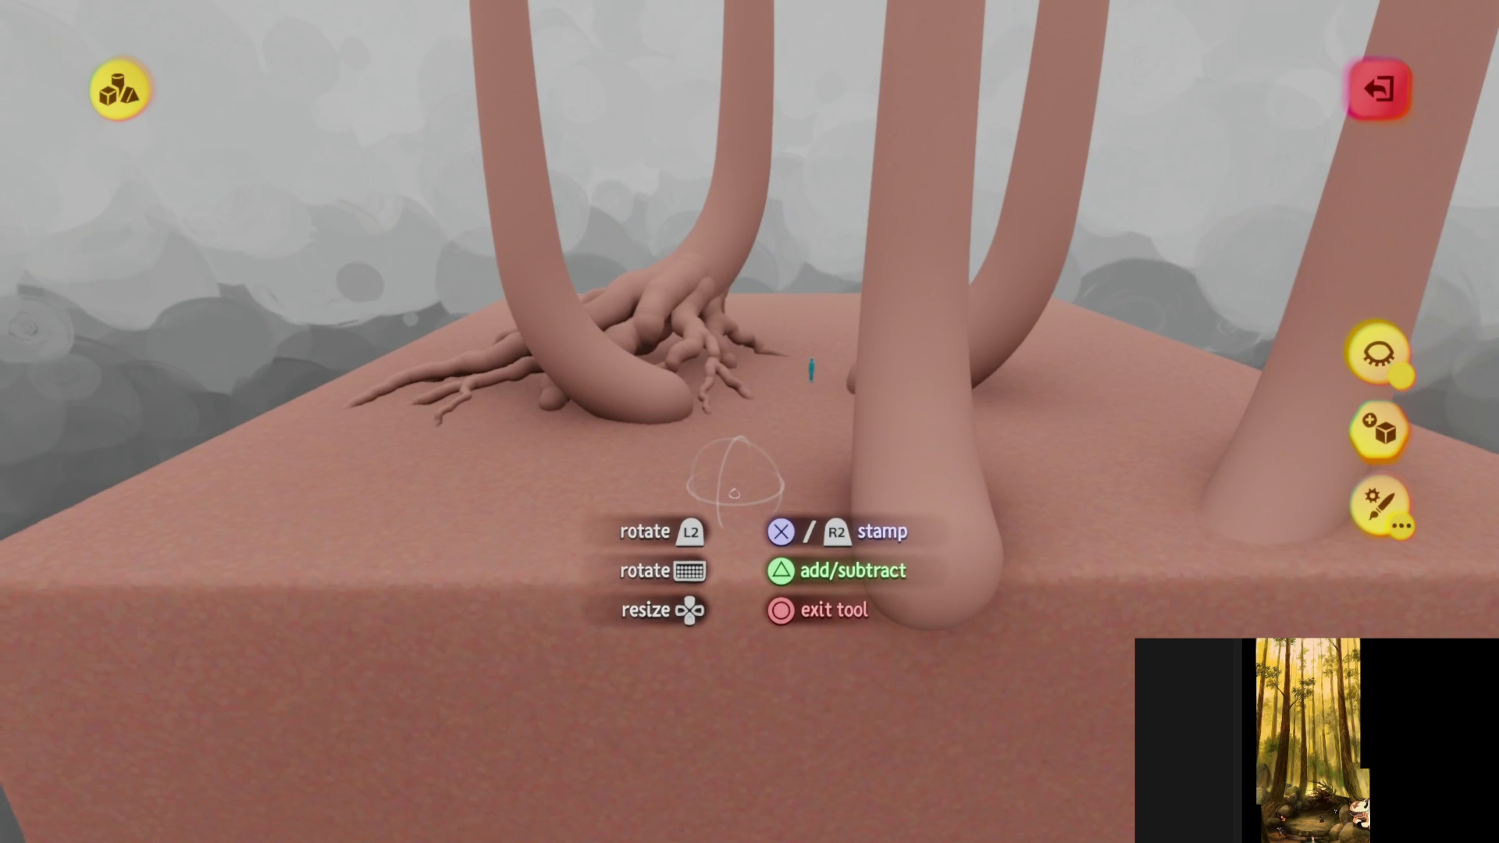
- Leave sculpt mode and delete the unwanted piece of the sculpt
{"action": "key", "text": "Escape"}
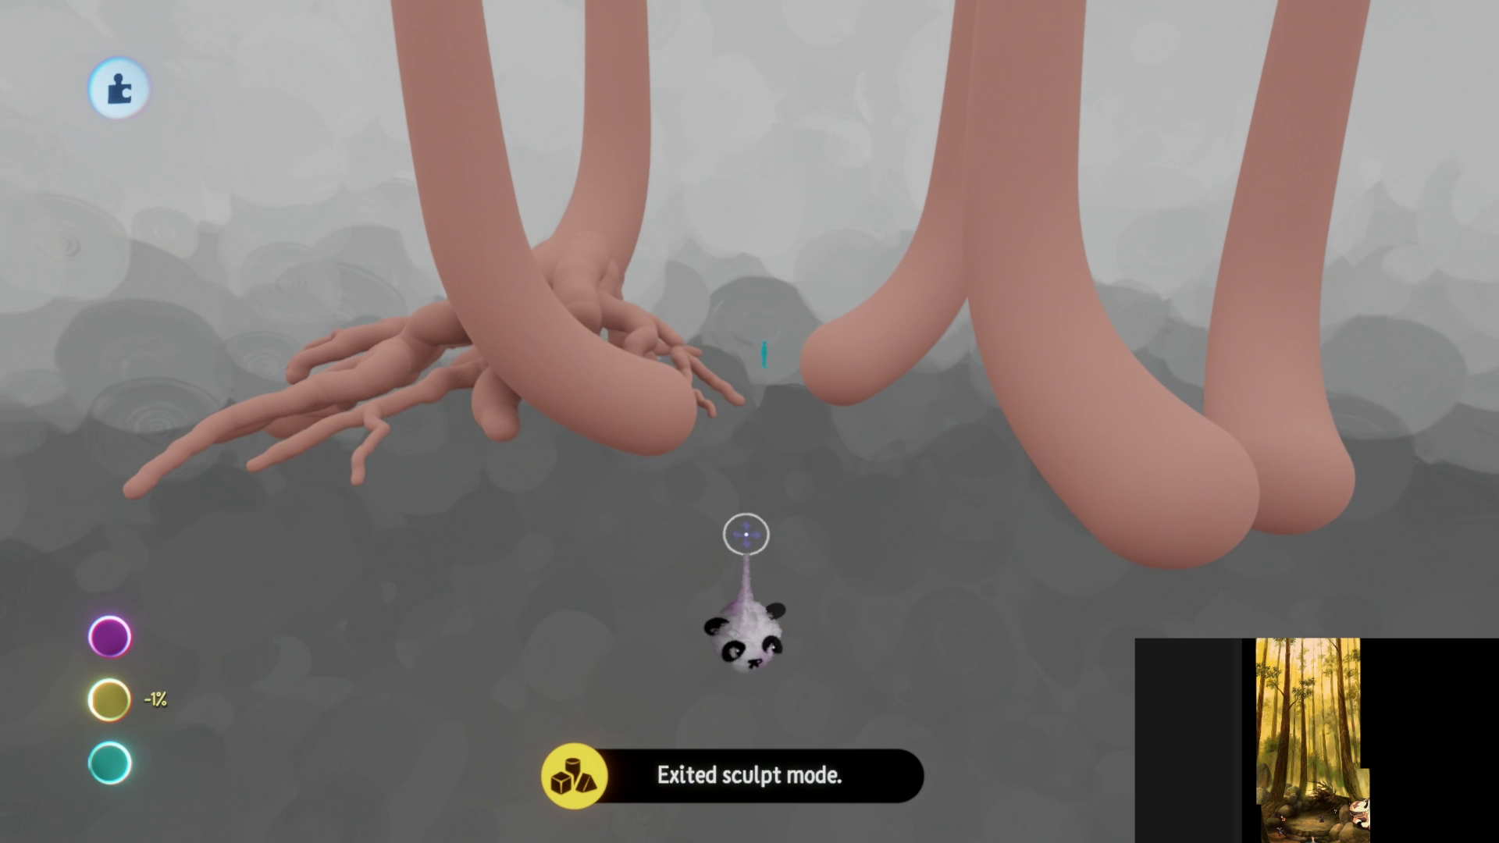
{"action": "key", "text": "Delete"}
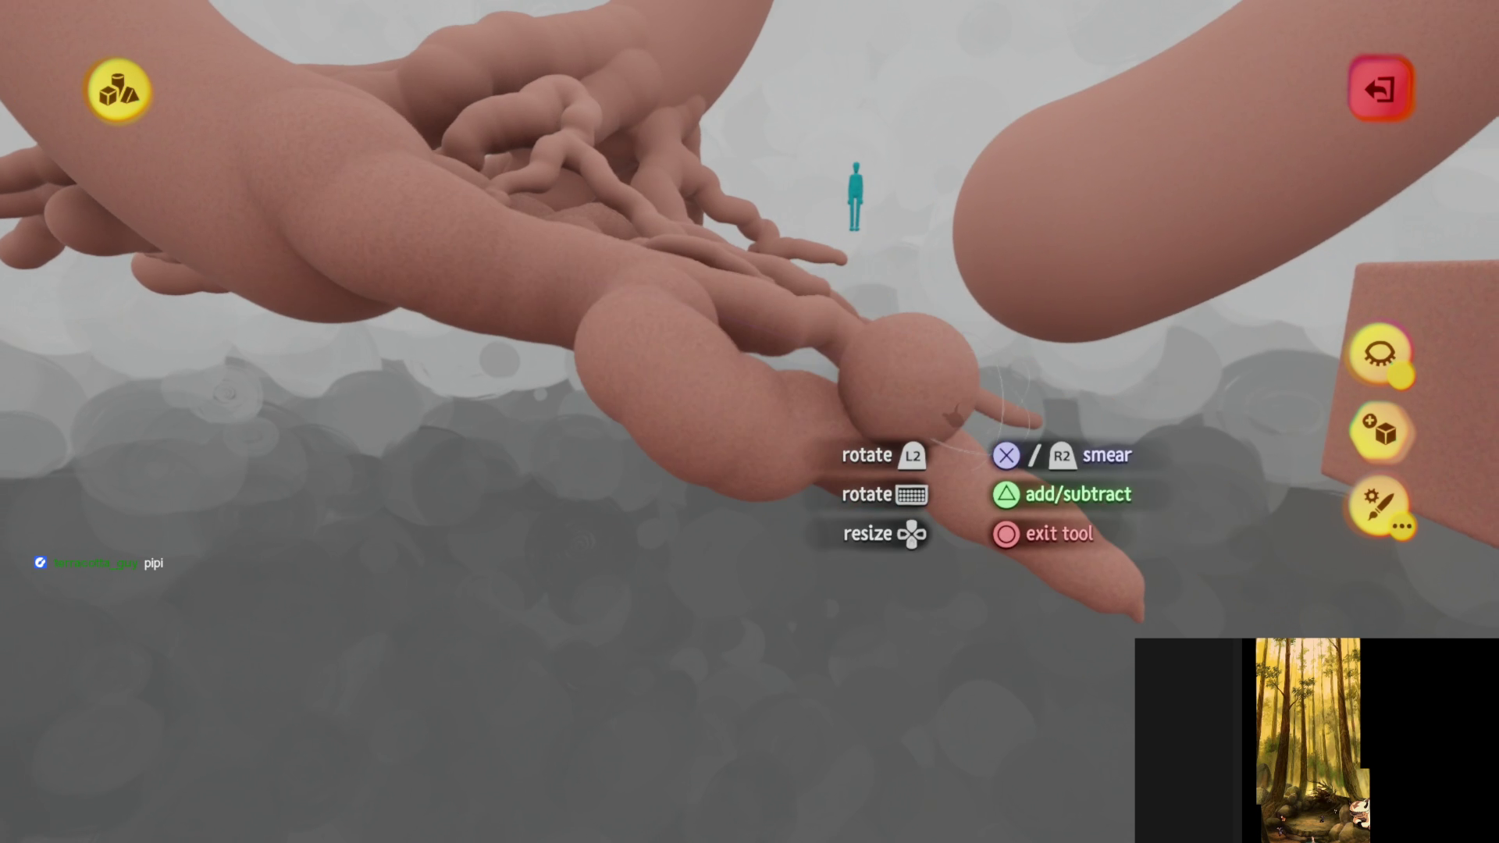
- Smear a new root strand out from the trunk, orbiting around the root tips between strokes
{"action": "key", "text": "Escape"}
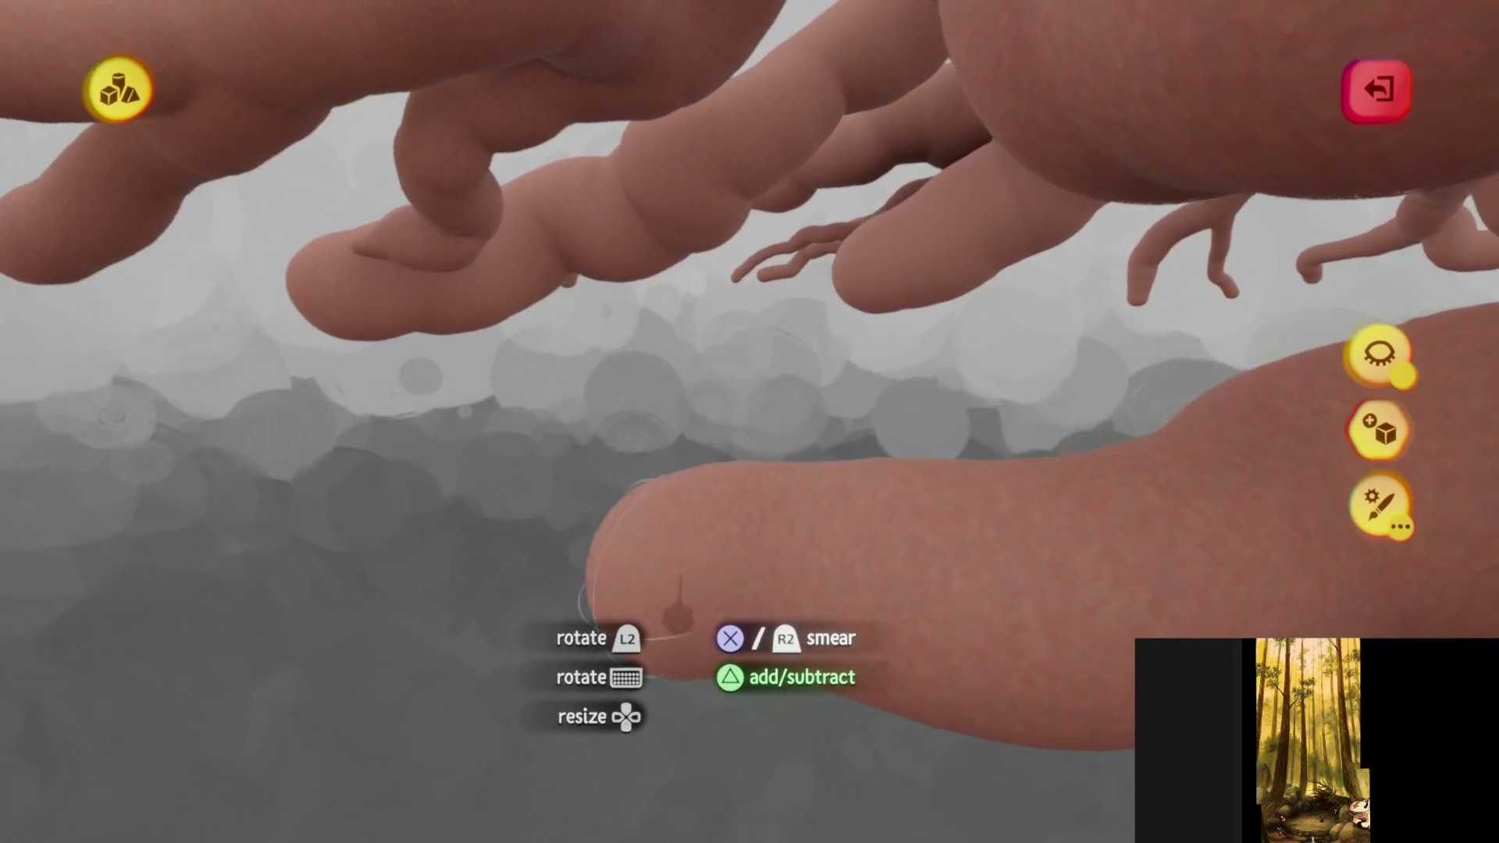
{"action": "mouse_move", "coordinate": [662, 581]}
{"action": "middle_mouse_down"}
{"action": "mouse_move", "coordinate": [619, 571]}
{"action": "mouse_move", "coordinate": [669, 585]}
{"action": "mouse_move", "coordinate": [672, 419]}
{"action": "mouse_move", "coordinate": [755, 497]}
{"action": "mouse_move", "coordinate": [715, 477]}
{"action": "mouse_move", "coordinate": [709, 440]}
{"action": "mouse_move", "coordinate": [805, 268]}
{"action": "middle_mouse_up"}
{"action": "left_click_drag", "start_coordinate": [804, 268], "coordinate": [734, 241]}
{"action": "mouse_move", "coordinate": [733, 240]}
{"action": "middle_mouse_down"}
{"action": "mouse_move", "coordinate": [727, 194]}
{"action": "mouse_move", "coordinate": [745, 174]}
{"action": "middle_mouse_up"}
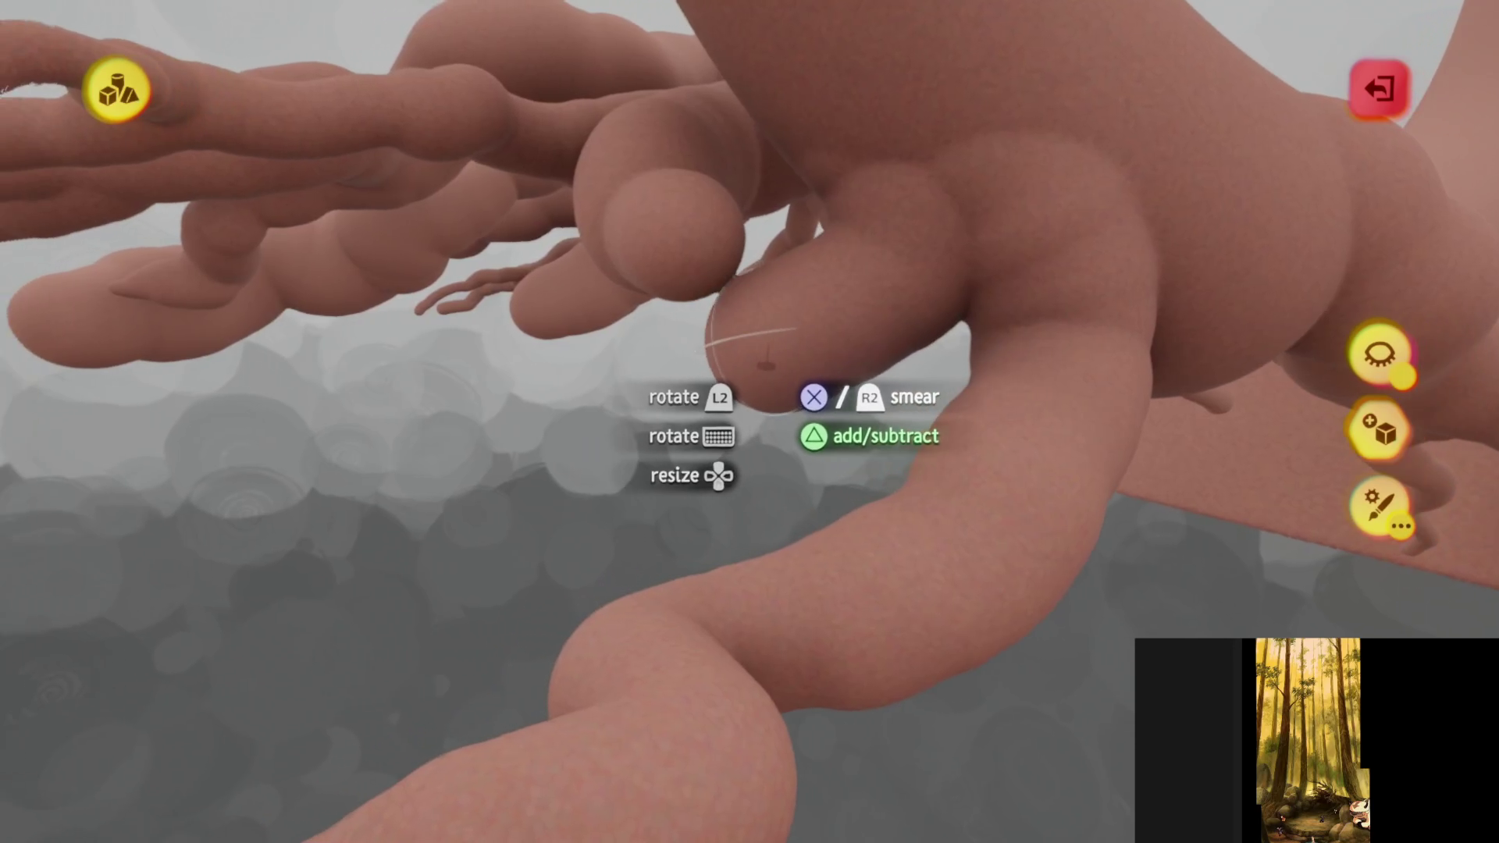
{"action": "mouse_move", "coordinate": [765, 363]}
{"action": "middle_mouse_down"}
{"action": "mouse_move", "coordinate": [750, 393]}
{"action": "mouse_move", "coordinate": [727, 383]}
{"action": "middle_mouse_up"}
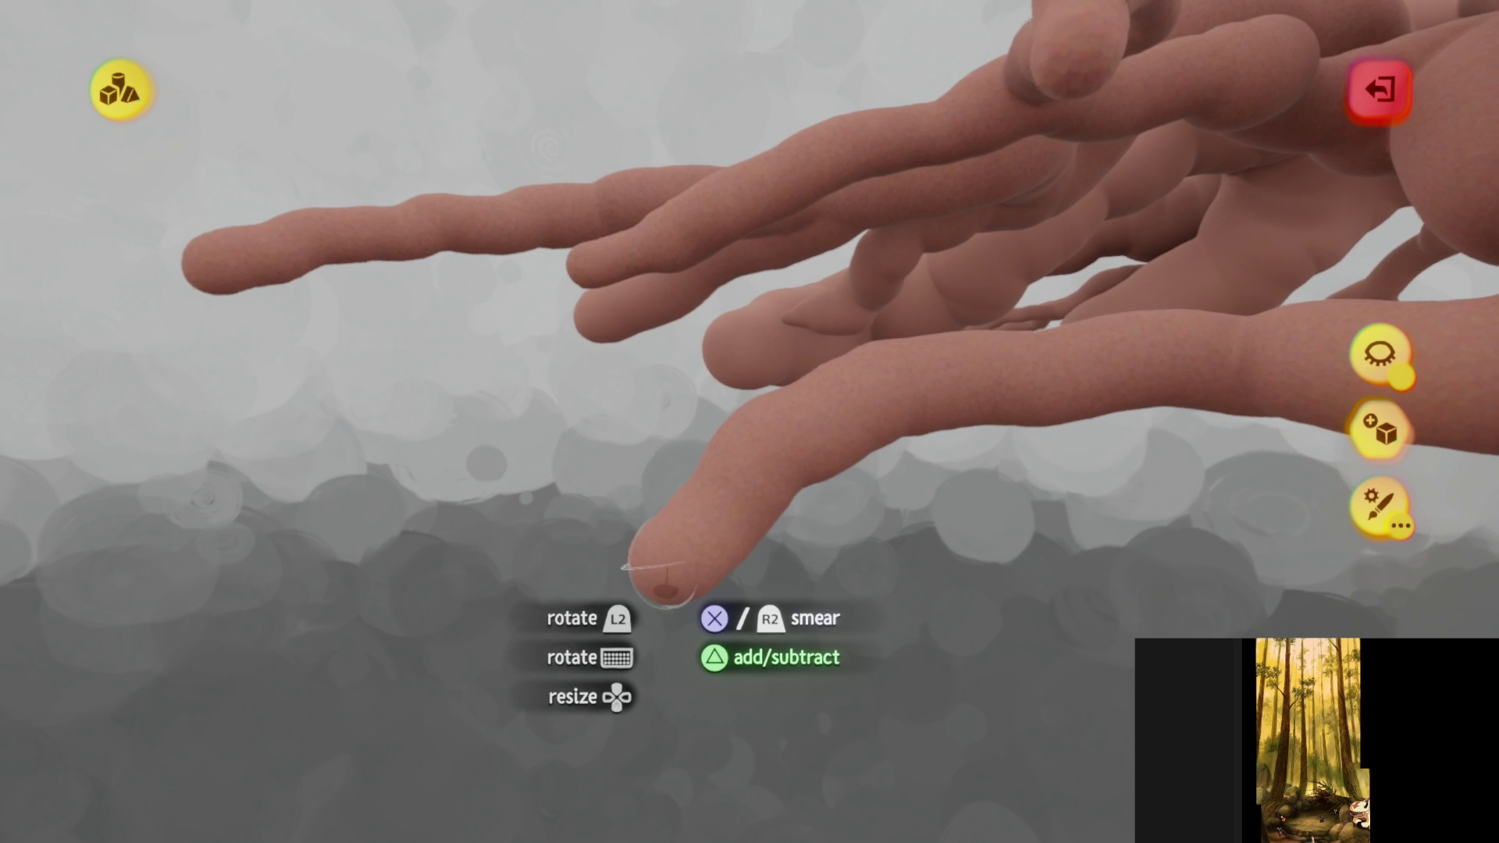
{"action": "mouse_move", "coordinate": [642, 644]}
{"action": "middle_mouse_down"}
{"action": "mouse_move", "coordinate": [710, 559]}
{"action": "mouse_move", "coordinate": [653, 461]}
{"action": "mouse_move", "coordinate": [673, 398]}
{"action": "mouse_move", "coordinate": [564, 367]}
{"action": "middle_mouse_up"}
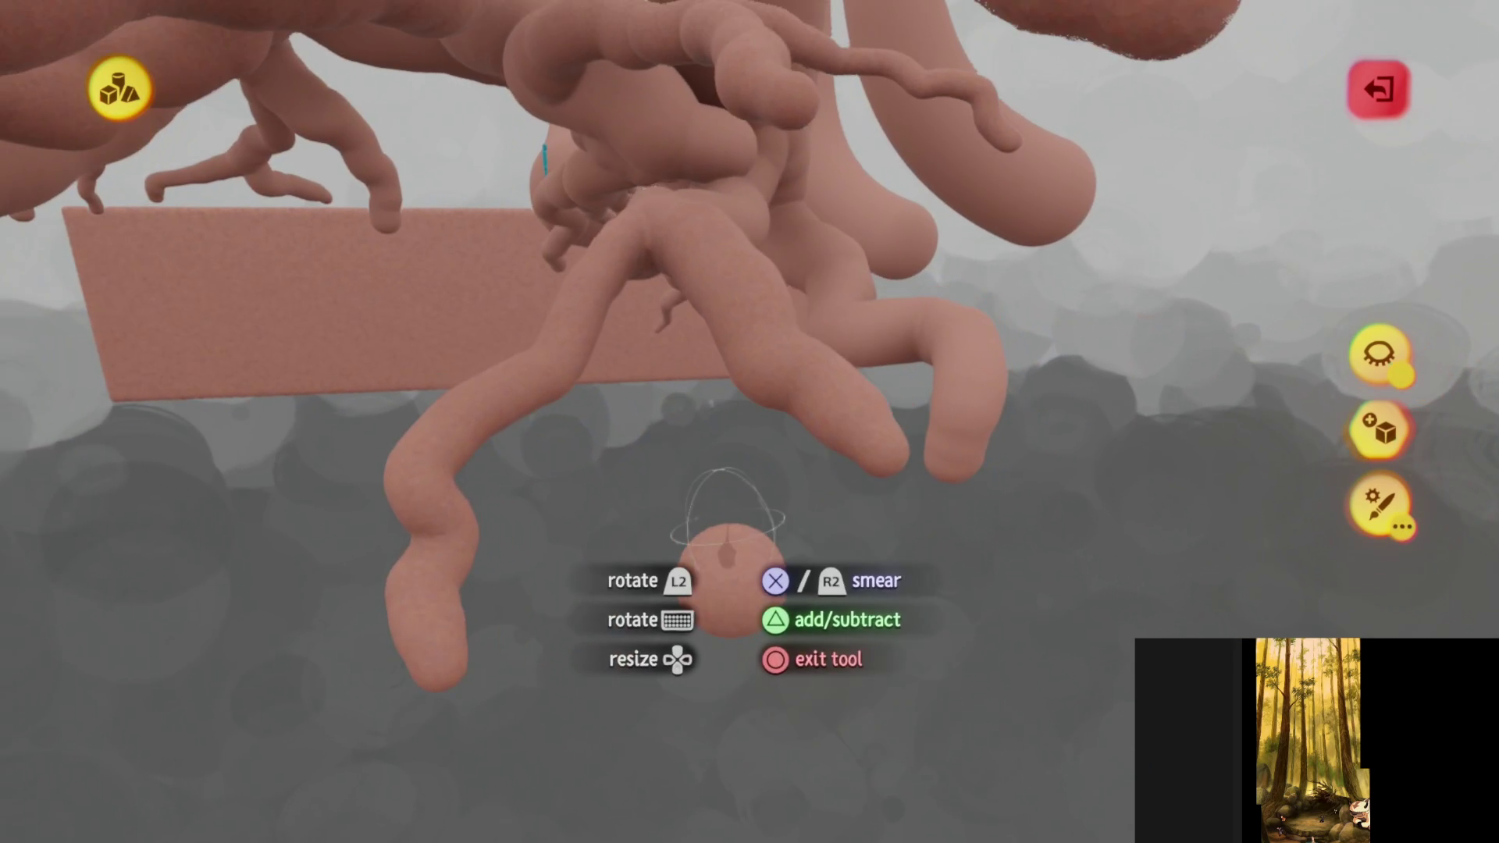
- Smear a root along the ground block and stretch its curling tip into a hooked end
{"action": "mouse_move", "coordinate": [726, 554]}
{"action": "middle_mouse_down"}
{"action": "mouse_move", "coordinate": [692, 425]}
{"action": "mouse_move", "coordinate": [727, 460]}
{"action": "middle_mouse_up"}
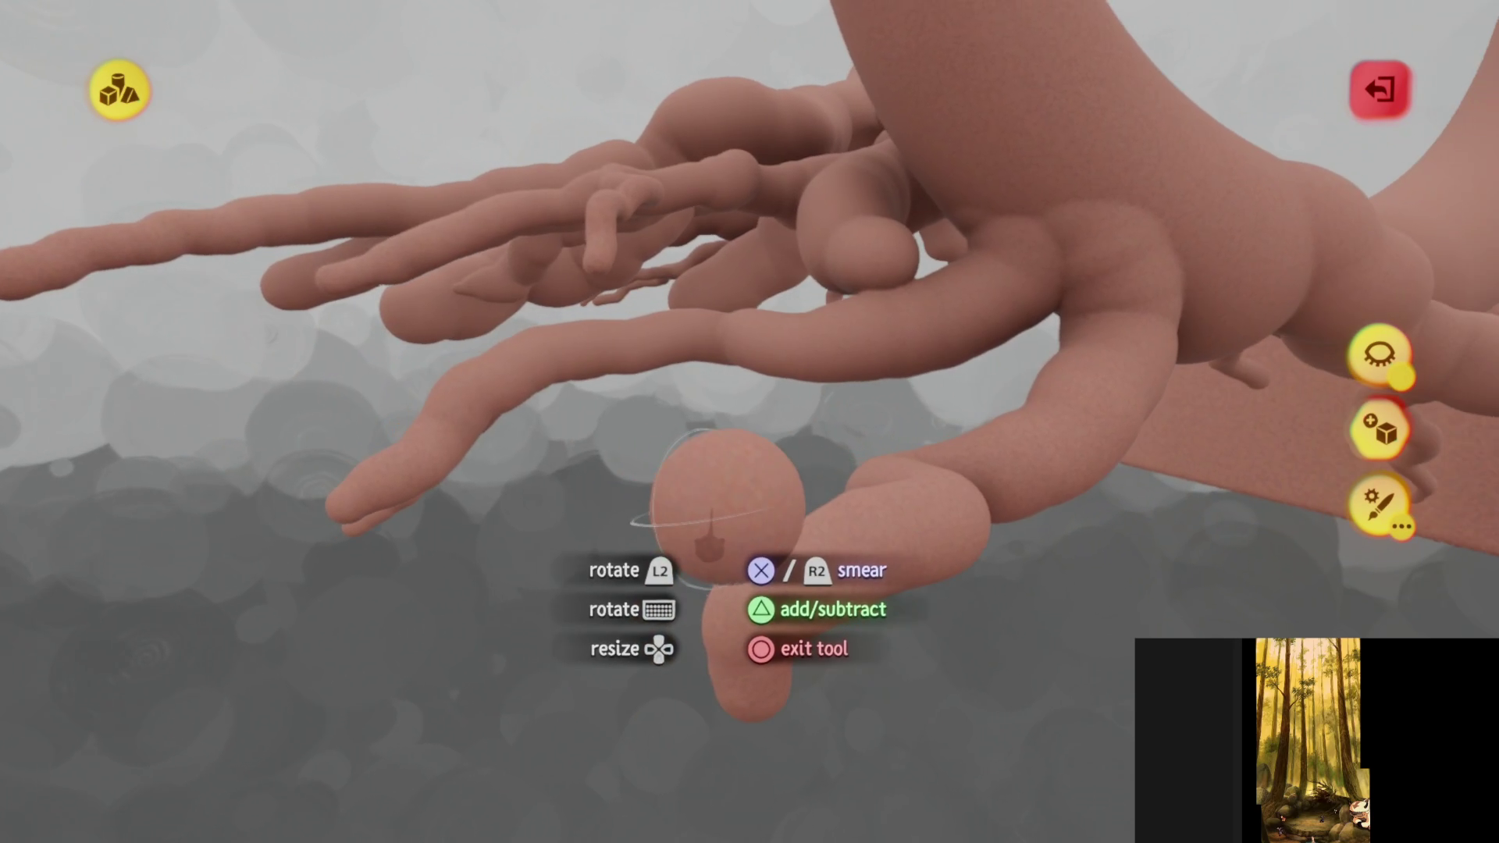
{"action": "middle_click_drag", "start_coordinate": [708, 535], "coordinate": [707, 558]}
{"action": "mouse_move", "coordinate": [655, 312]}
{"action": "middle_mouse_down"}
{"action": "mouse_move", "coordinate": [712, 576]}
{"action": "mouse_move", "coordinate": [755, 552]}
{"action": "mouse_move", "coordinate": [763, 507]}
{"action": "middle_mouse_up"}
{"action": "middle_click_drag", "start_coordinate": [809, 420], "coordinate": [800, 414]}
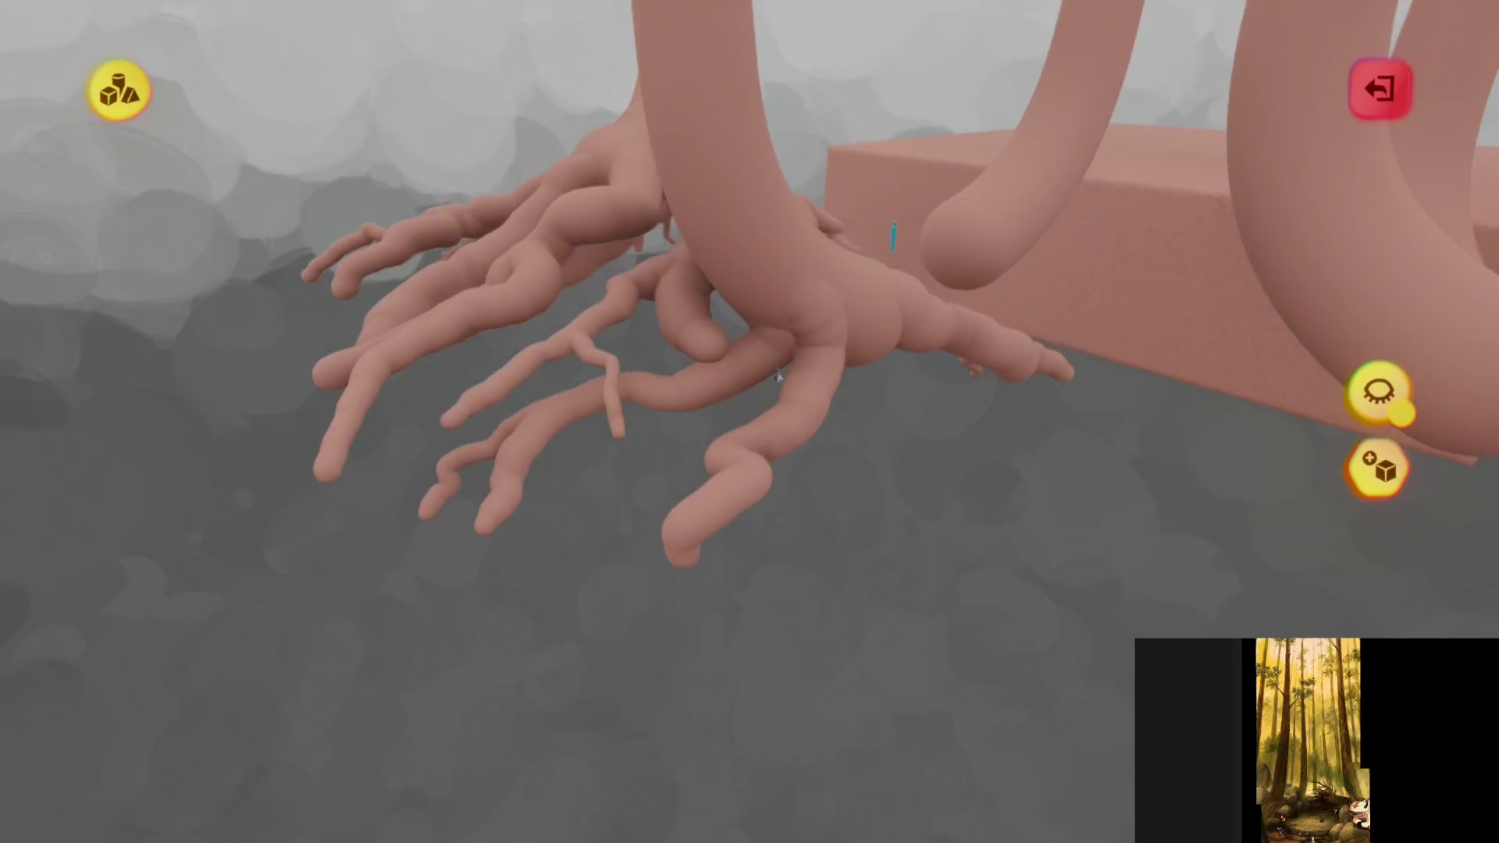
{"action": "middle_click_drag", "start_coordinate": [778, 377], "coordinate": [772, 316]}
{"action": "mouse_move", "coordinate": [728, 269]}
{"action": "middle_mouse_down"}
{"action": "mouse_move", "coordinate": [761, 391]}
{"action": "mouse_move", "coordinate": [681, 345]}
{"action": "mouse_move", "coordinate": [688, 374]}
{"action": "mouse_move", "coordinate": [723, 284]}
{"action": "mouse_move", "coordinate": [742, 288]}
{"action": "mouse_move", "coordinate": [679, 278]}
{"action": "mouse_move", "coordinate": [603, 168]}
{"action": "middle_mouse_up"}
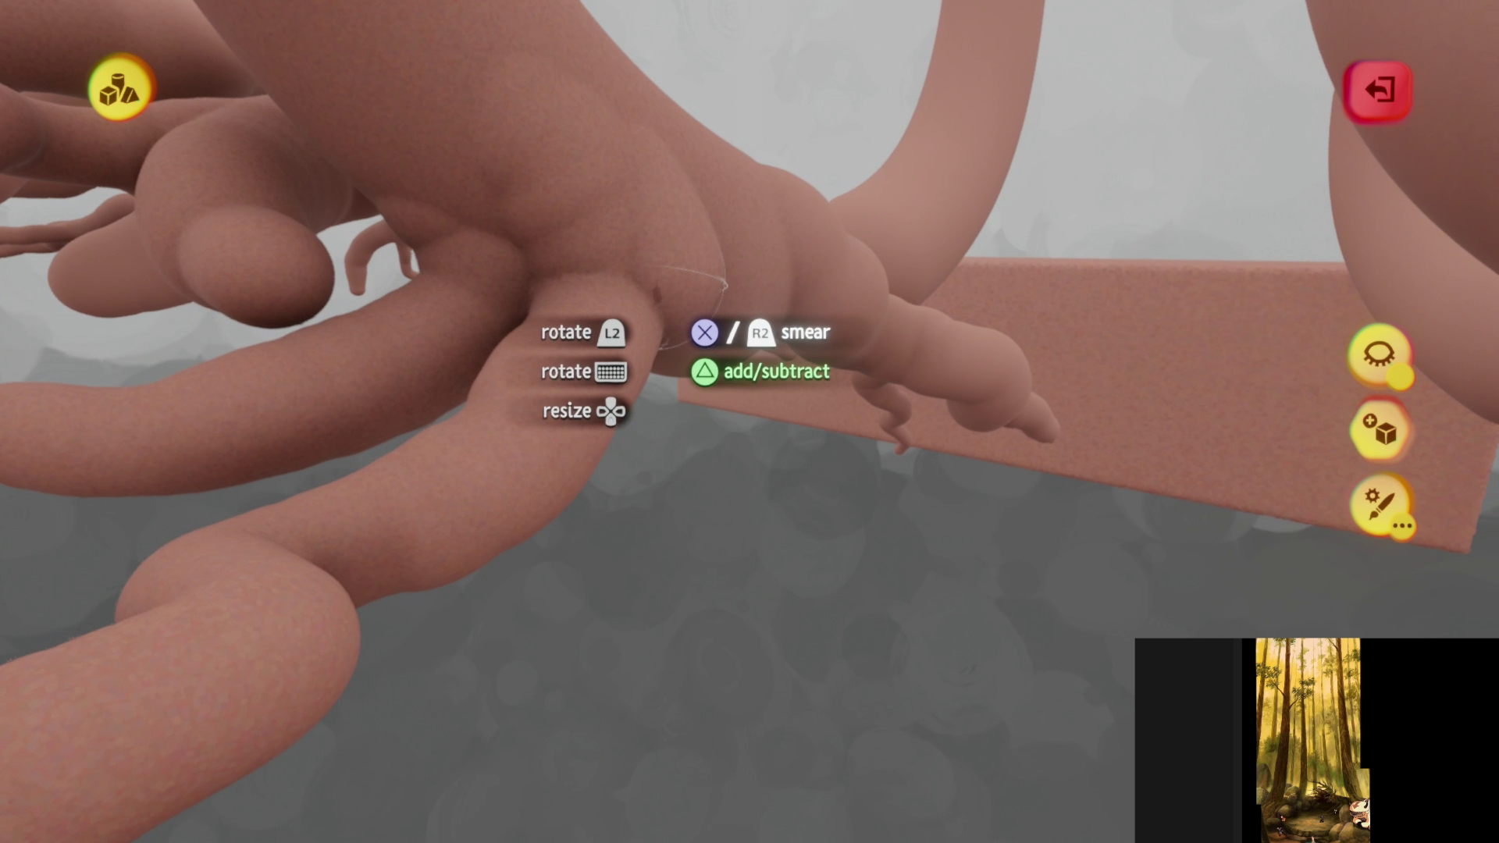
{"action": "mouse_move", "coordinate": [691, 281]}
{"action": "middle_mouse_down"}
{"action": "mouse_move", "coordinate": [734, 324]}
{"action": "mouse_move", "coordinate": [737, 427]}
{"action": "mouse_move", "coordinate": [780, 564]}
{"action": "mouse_move", "coordinate": [766, 447]}
{"action": "mouse_move", "coordinate": [749, 463]}
{"action": "mouse_move", "coordinate": [735, 368]}
{"action": "mouse_move", "coordinate": [748, 341]}
{"action": "mouse_move", "coordinate": [769, 361]}
{"action": "mouse_move", "coordinate": [718, 361]}
{"action": "mouse_move", "coordinate": [754, 461]}
{"action": "middle_mouse_up"}
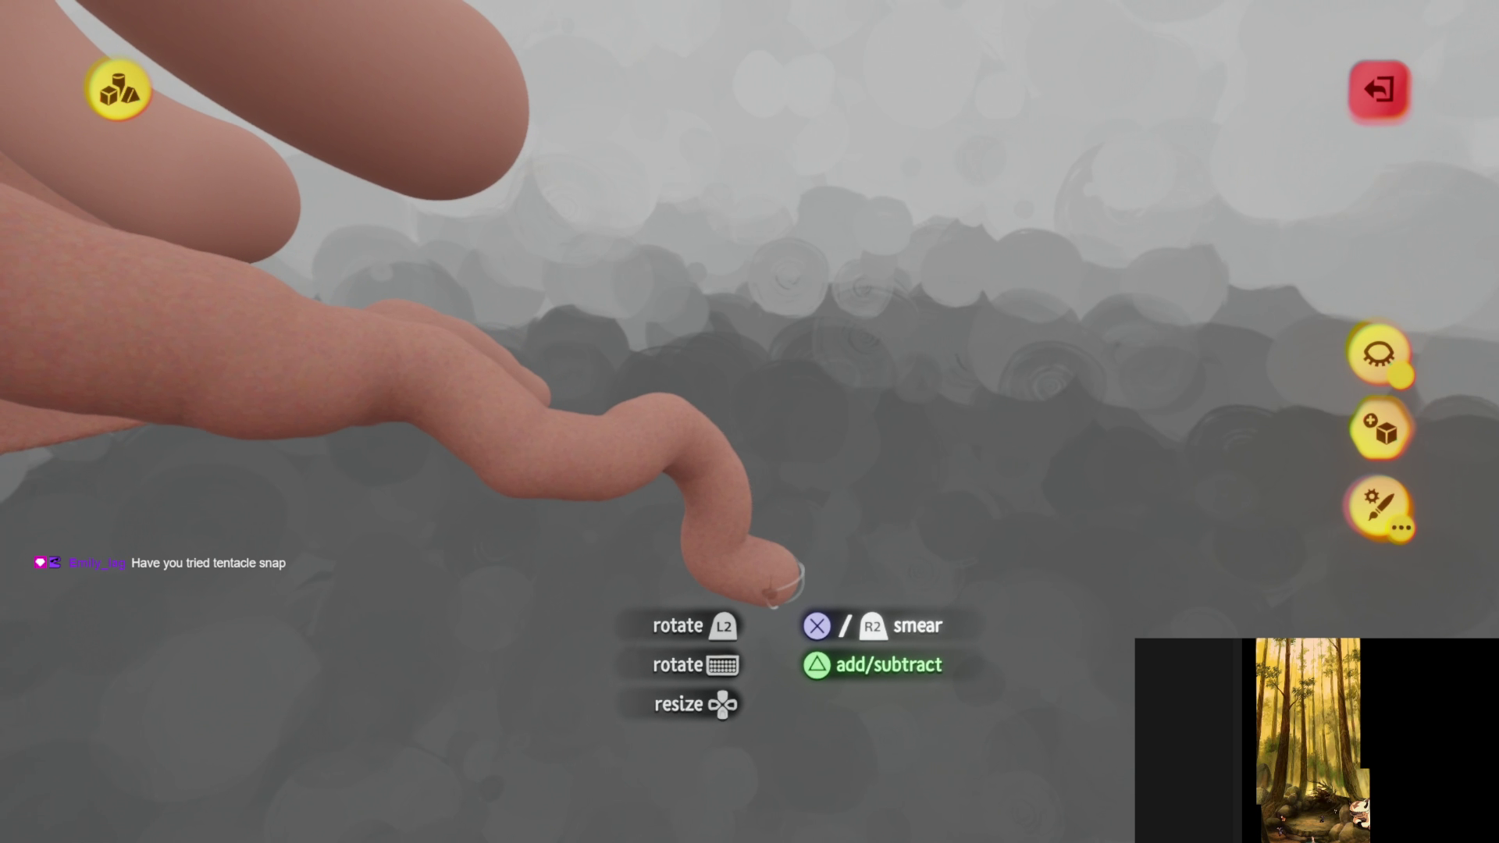
{"action": "mouse_move", "coordinate": [784, 584]}
{"action": "middle_mouse_down"}
{"action": "mouse_move", "coordinate": [803, 616]}
{"action": "mouse_move", "coordinate": [787, 431]}
{"action": "mouse_move", "coordinate": [771, 471]}
{"action": "mouse_move", "coordinate": [636, 265]}
{"action": "middle_mouse_up"}
{"action": "mouse_move", "coordinate": [749, 453]}
{"action": "middle_mouse_down"}
{"action": "mouse_move", "coordinate": [730, 394]}
{"action": "mouse_move", "coordinate": [736, 310]}
{"action": "mouse_move", "coordinate": [745, 433]}
{"action": "mouse_move", "coordinate": [751, 332]}
{"action": "middle_mouse_up"}
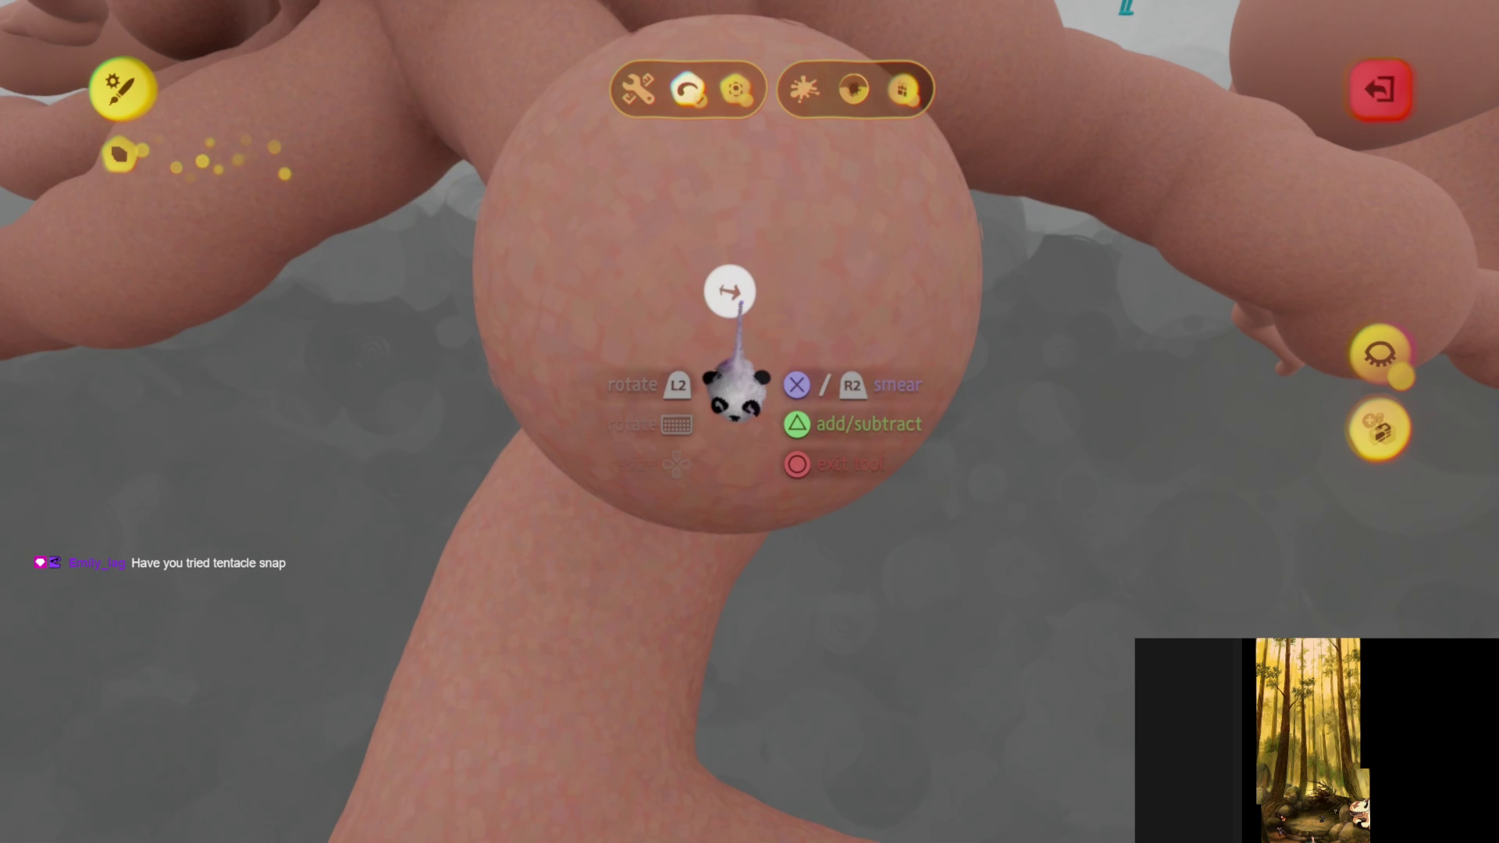
- Exit the shape editor and orbit beneath the sculpt to inspect the branching limbs from below
{"action": "key", "text": "Escape"}
{"action": "mouse_move", "coordinate": [687, 426]}
{"action": "middle_mouse_down"}
{"action": "mouse_move", "coordinate": [719, 395]}
{"action": "mouse_move", "coordinate": [742, 468]}
{"action": "mouse_move", "coordinate": [702, 452]}
{"action": "mouse_move", "coordinate": [746, 484]}
{"action": "mouse_move", "coordinate": [775, 402]}
{"action": "middle_mouse_up"}
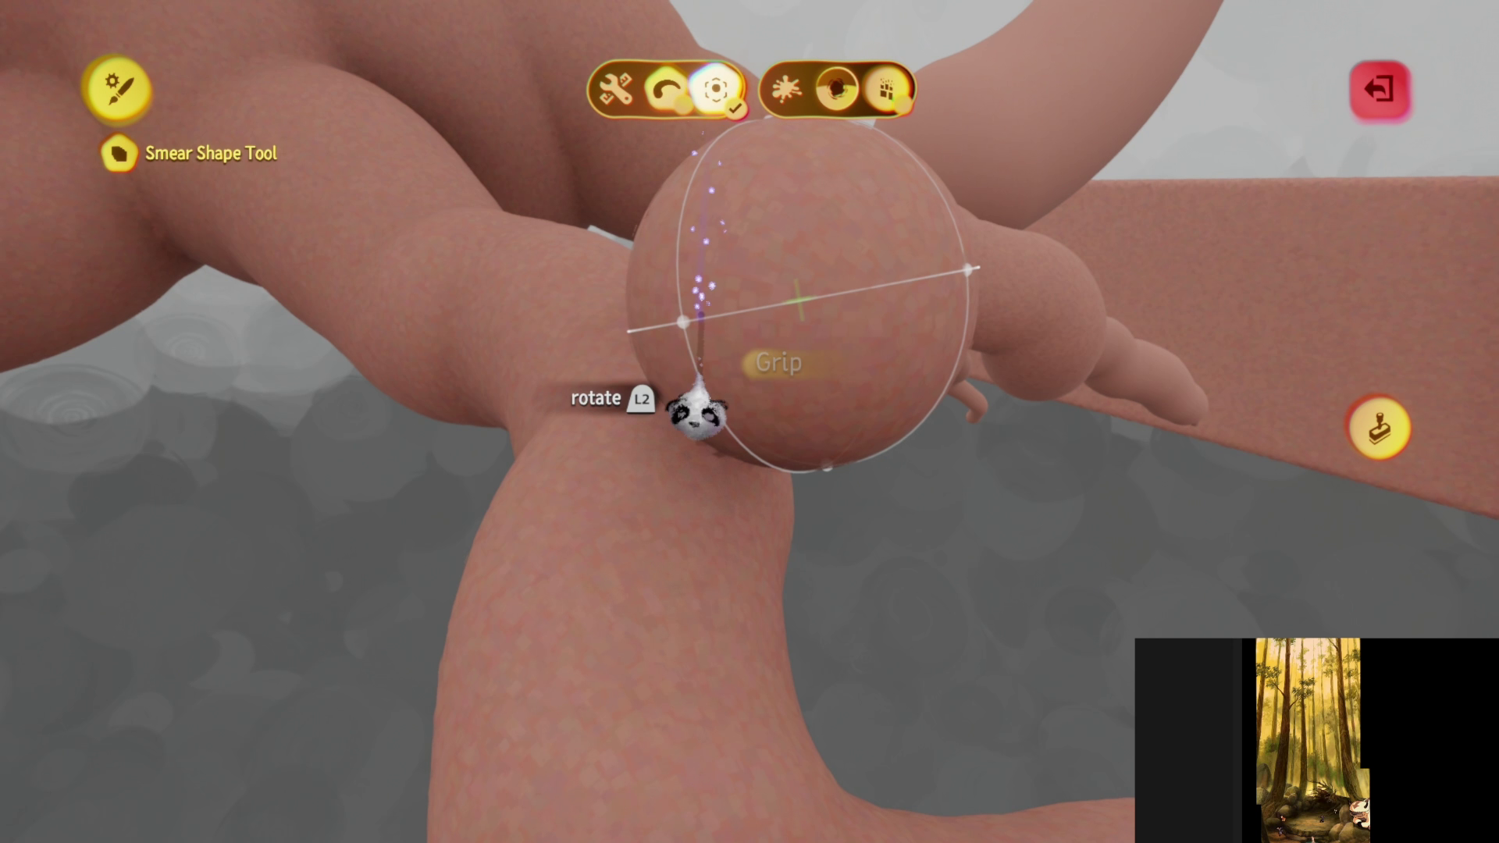
{"action": "key", "text": "Escape"}
{"action": "mouse_move", "coordinate": [800, 301]}
{"action": "middle_mouse_down"}
{"action": "mouse_move", "coordinate": [776, 368]}
{"action": "mouse_move", "coordinate": [669, 361]}
{"action": "mouse_move", "coordinate": [753, 435]}
{"action": "mouse_move", "coordinate": [773, 418]}
{"action": "mouse_move", "coordinate": [716, 405]}
{"action": "mouse_move", "coordinate": [686, 335]}
{"action": "mouse_move", "coordinate": [712, 413]}
{"action": "middle_mouse_up"}
{"action": "mouse_move", "coordinate": [712, 343]}
{"action": "middle_mouse_down"}
{"action": "mouse_move", "coordinate": [748, 381]}
{"action": "mouse_move", "coordinate": [691, 321]}
{"action": "mouse_move", "coordinate": [684, 289]}
{"action": "mouse_move", "coordinate": [644, 269]}
{"action": "mouse_move", "coordinate": [628, 339]}
{"action": "mouse_move", "coordinate": [682, 450]}
{"action": "mouse_move", "coordinate": [751, 443]}
{"action": "mouse_move", "coordinate": [785, 478]}
{"action": "mouse_move", "coordinate": [738, 471]}
{"action": "mouse_move", "coordinate": [684, 360]}
{"action": "mouse_move", "coordinate": [698, 428]}
{"action": "middle_mouse_up"}
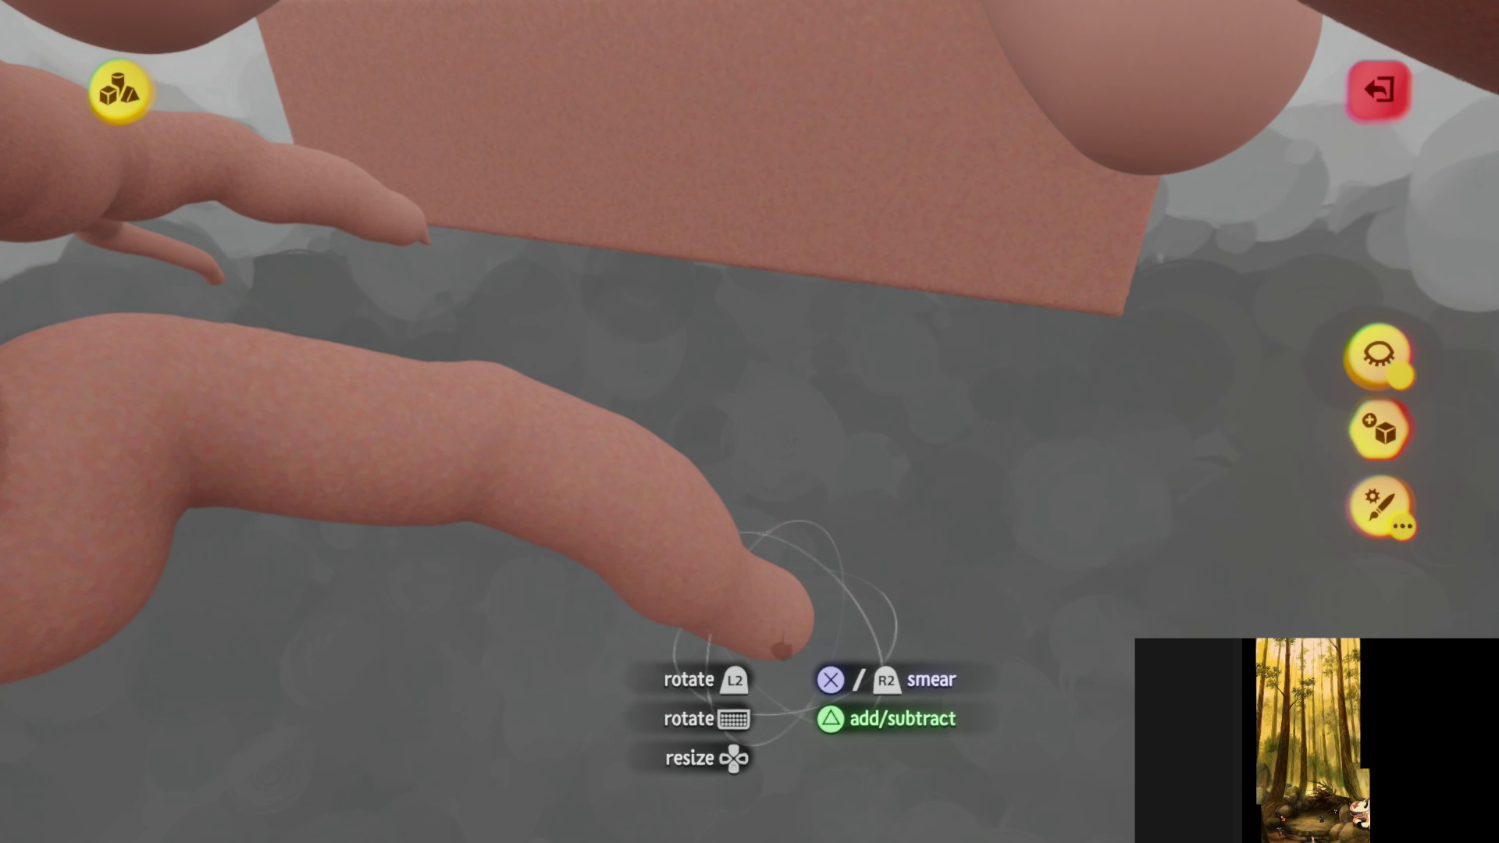
{"action": "mouse_move", "coordinate": [781, 648]}
{"action": "middle_mouse_down"}
{"action": "mouse_move", "coordinate": [745, 437]}
{"action": "mouse_move", "coordinate": [761, 566]}
{"action": "middle_mouse_up"}
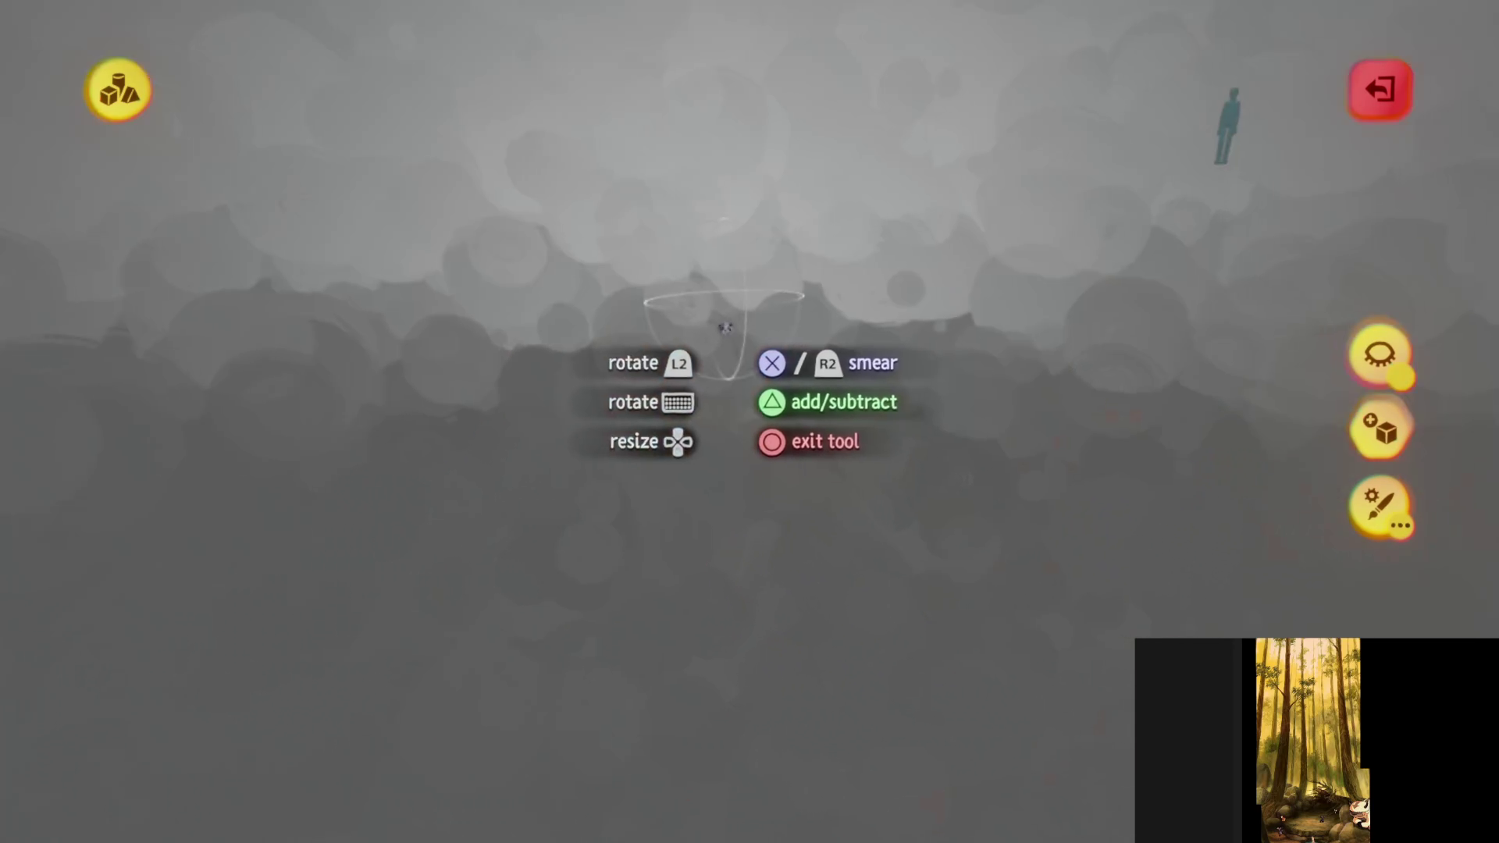
{"action": "mouse_move", "coordinate": [724, 328]}
{"action": "middle_mouse_down"}
{"action": "mouse_move", "coordinate": [704, 353]}
{"action": "mouse_move", "coordinate": [650, 282]}
{"action": "mouse_move", "coordinate": [637, 303]}
{"action": "mouse_move", "coordinate": [716, 507]}
{"action": "mouse_move", "coordinate": [713, 669]}
{"action": "mouse_move", "coordinate": [669, 485]}
{"action": "mouse_move", "coordinate": [726, 563]}
{"action": "mouse_move", "coordinate": [683, 375]}
{"action": "mouse_move", "coordinate": [626, 305]}
{"action": "mouse_move", "coordinate": [632, 287]}
{"action": "mouse_move", "coordinate": [629, 344]}
{"action": "mouse_move", "coordinate": [695, 425]}
{"action": "mouse_move", "coordinate": [712, 371]}
{"action": "mouse_move", "coordinate": [663, 367]}
{"action": "mouse_move", "coordinate": [631, 328]}
{"action": "mouse_move", "coordinate": [634, 355]}
{"action": "mouse_move", "coordinate": [686, 391]}
{"action": "mouse_move", "coordinate": [712, 465]}
{"action": "mouse_move", "coordinate": [718, 624]}
{"action": "mouse_move", "coordinate": [750, 703]}
{"action": "mouse_move", "coordinate": [762, 428]}
{"action": "mouse_move", "coordinate": [710, 444]}
{"action": "mouse_move", "coordinate": [698, 395]}
{"action": "mouse_move", "coordinate": [631, 393]}
{"action": "mouse_move", "coordinate": [630, 336]}
{"action": "mouse_move", "coordinate": [670, 416]}
{"action": "mouse_move", "coordinate": [670, 476]}
{"action": "mouse_move", "coordinate": [714, 629]}
{"action": "mouse_move", "coordinate": [771, 686]}
{"action": "mouse_move", "coordinate": [753, 516]}
{"action": "mouse_move", "coordinate": [706, 390]}
{"action": "mouse_move", "coordinate": [723, 441]}
{"action": "mouse_move", "coordinate": [750, 431]}
{"action": "mouse_move", "coordinate": [715, 397]}
{"action": "mouse_move", "coordinate": [736, 498]}
{"action": "mouse_move", "coordinate": [696, 331]}
{"action": "mouse_move", "coordinate": [596, 368]}
{"action": "mouse_move", "coordinate": [693, 325]}
{"action": "mouse_move", "coordinate": [609, 211]}
{"action": "mouse_move", "coordinate": [673, 260]}
{"action": "middle_mouse_up"}
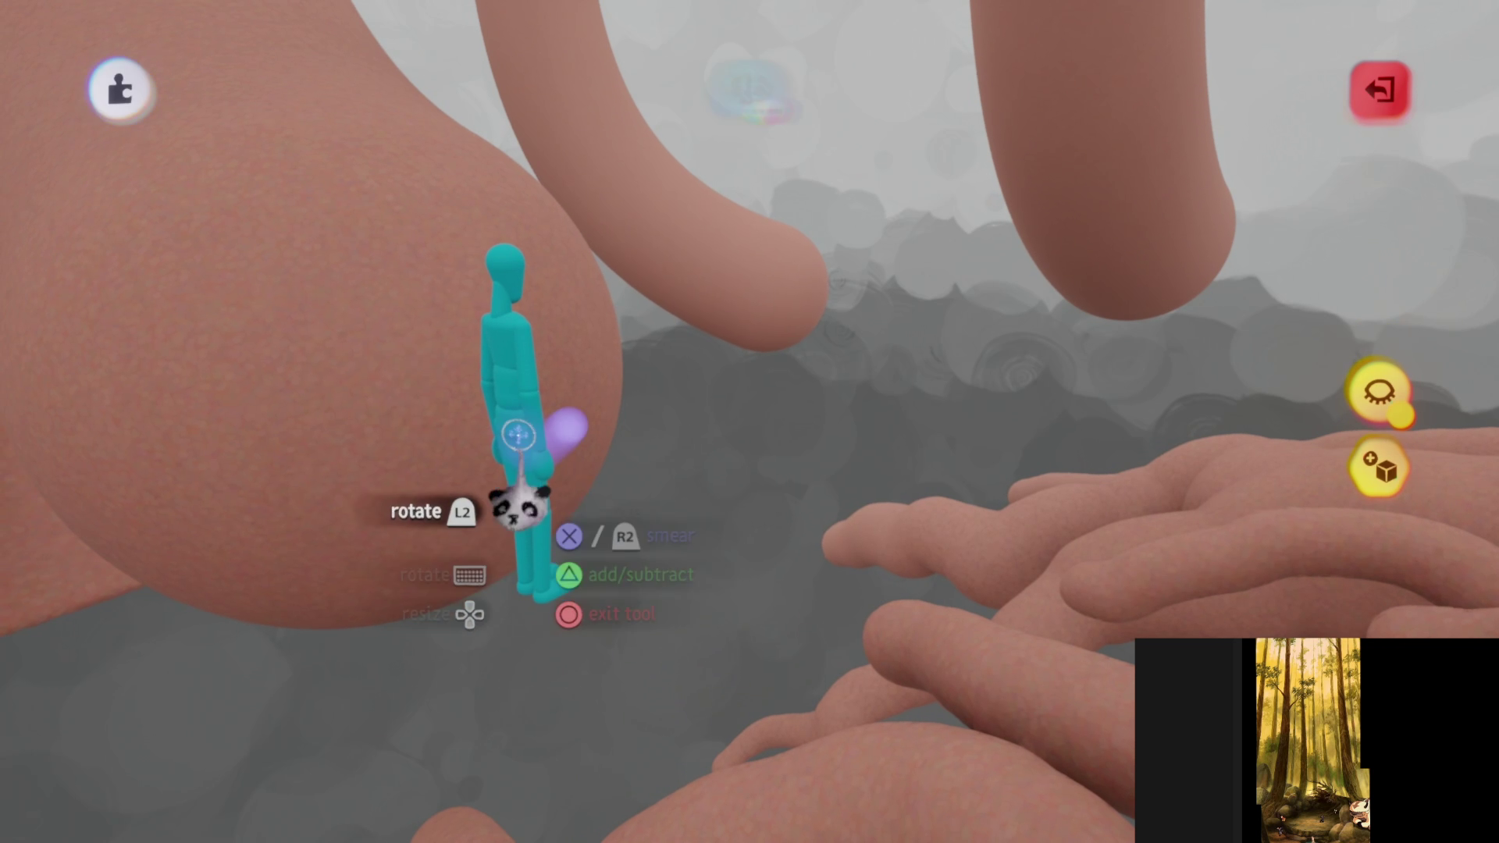
- Exit sculpt mode on the root sculpt and orbit around the tangled roots
{"action": "key", "text": "Escape"}
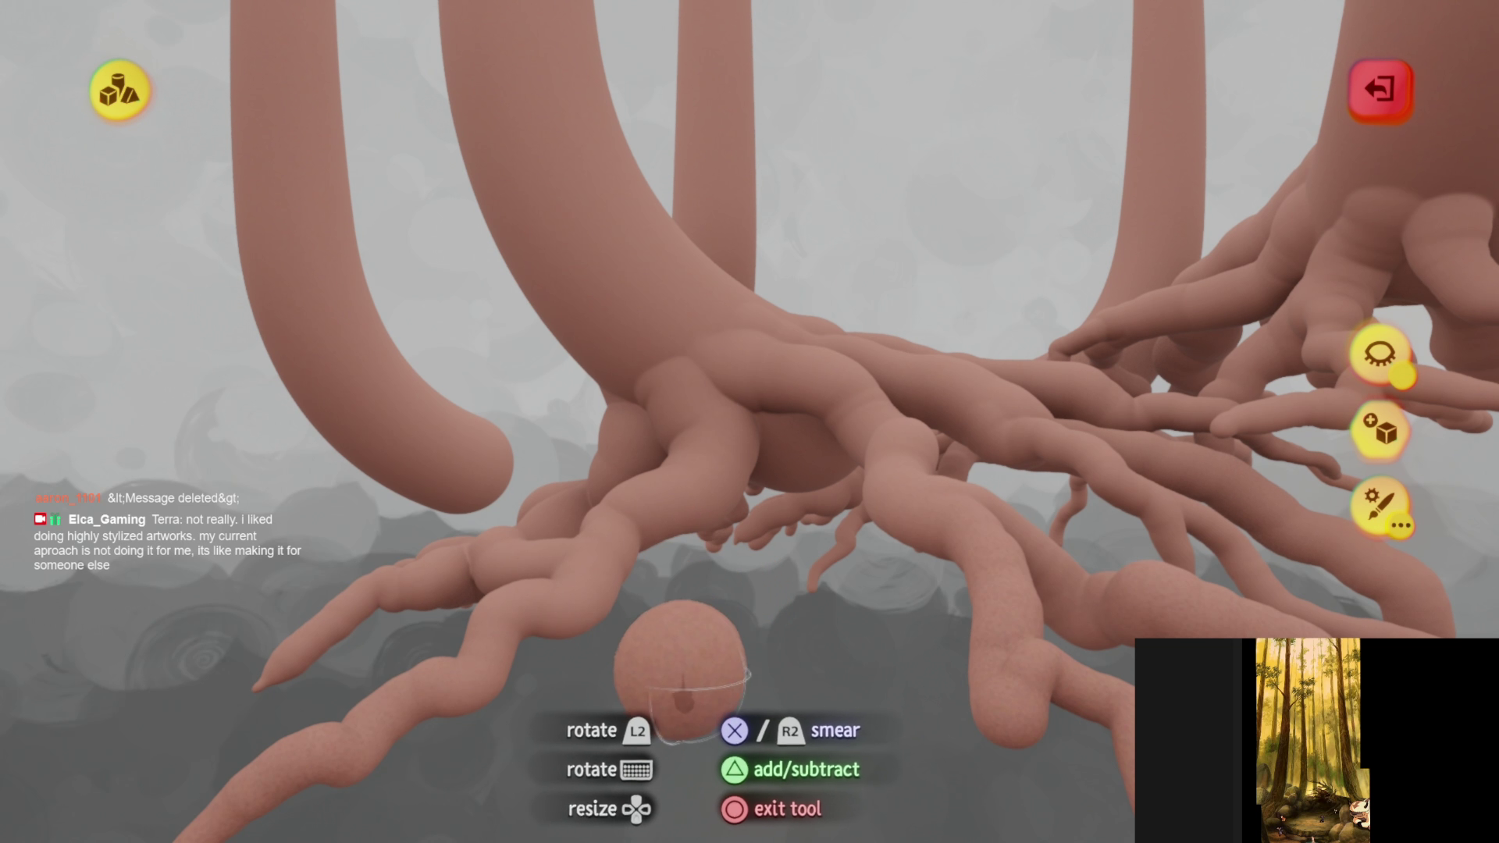
{"action": "mouse_move", "coordinate": [742, 401]}
{"action": "middle_mouse_down"}
{"action": "mouse_move", "coordinate": [812, 612]}
{"action": "mouse_move", "coordinate": [714, 582]}
{"action": "mouse_move", "coordinate": [769, 468]}
{"action": "mouse_move", "coordinate": [719, 434]}
{"action": "mouse_move", "coordinate": [738, 484]}
{"action": "mouse_move", "coordinate": [706, 419]}
{"action": "mouse_move", "coordinate": [692, 475]}
{"action": "mouse_move", "coordinate": [658, 413]}
{"action": "mouse_move", "coordinate": [703, 335]}
{"action": "mouse_move", "coordinate": [726, 598]}
{"action": "mouse_move", "coordinate": [741, 436]}
{"action": "mouse_move", "coordinate": [792, 426]}
{"action": "mouse_move", "coordinate": [795, 439]}
{"action": "mouse_move", "coordinate": [788, 414]}
{"action": "mouse_move", "coordinate": [750, 438]}
{"action": "mouse_move", "coordinate": [732, 475]}
{"action": "mouse_move", "coordinate": [730, 697]}
{"action": "mouse_move", "coordinate": [724, 478]}
{"action": "middle_mouse_up"}
{"action": "mouse_move", "coordinate": [765, 227]}
{"action": "middle_mouse_down"}
{"action": "mouse_move", "coordinate": [742, 479]}
{"action": "mouse_move", "coordinate": [669, 585]}
{"action": "mouse_move", "coordinate": [702, 562]}
{"action": "mouse_move", "coordinate": [687, 531]}
{"action": "mouse_move", "coordinate": [701, 539]}
{"action": "mouse_move", "coordinate": [737, 769]}
{"action": "mouse_move", "coordinate": [921, 625]}
{"action": "mouse_move", "coordinate": [821, 461]}
{"action": "mouse_move", "coordinate": [747, 503]}
{"action": "mouse_move", "coordinate": [744, 593]}
{"action": "mouse_move", "coordinate": [745, 558]}
{"action": "mouse_move", "coordinate": [716, 576]}
{"action": "mouse_move", "coordinate": [679, 437]}
{"action": "mouse_move", "coordinate": [709, 390]}
{"action": "mouse_move", "coordinate": [659, 433]}
{"action": "mouse_move", "coordinate": [682, 404]}
{"action": "mouse_move", "coordinate": [784, 566]}
{"action": "mouse_move", "coordinate": [723, 472]}
{"action": "mouse_move", "coordinate": [740, 372]}
{"action": "mouse_move", "coordinate": [751, 511]}
{"action": "mouse_move", "coordinate": [716, 512]}
{"action": "mouse_move", "coordinate": [723, 462]}
{"action": "mouse_move", "coordinate": [736, 508]}
{"action": "mouse_move", "coordinate": [714, 523]}
{"action": "middle_mouse_up"}
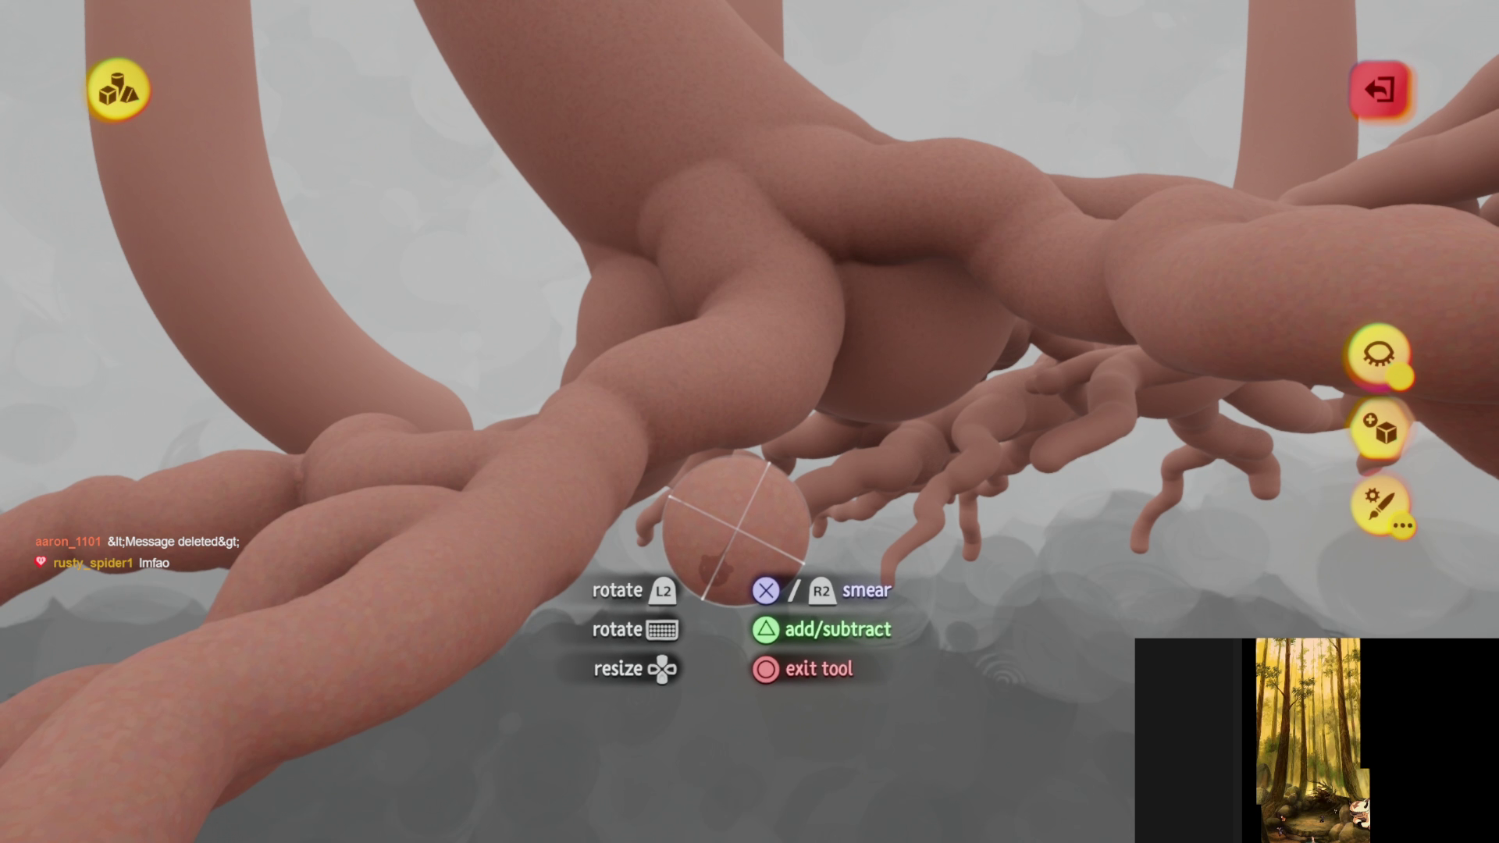
{"action": "mouse_move", "coordinate": [663, 703]}
{"action": "middle_mouse_down"}
{"action": "mouse_move", "coordinate": [763, 484]}
{"action": "mouse_move", "coordinate": [722, 449]}
{"action": "mouse_move", "coordinate": [752, 427]}
{"action": "mouse_move", "coordinate": [734, 500]}
{"action": "mouse_move", "coordinate": [773, 500]}
{"action": "mouse_move", "coordinate": [738, 557]}
{"action": "mouse_move", "coordinate": [739, 540]}
{"action": "mouse_move", "coordinate": [726, 625]}
{"action": "mouse_move", "coordinate": [742, 632]}
{"action": "mouse_move", "coordinate": [749, 617]}
{"action": "mouse_move", "coordinate": [740, 538]}
{"action": "mouse_move", "coordinate": [769, 226]}
{"action": "mouse_move", "coordinate": [749, 488]}
{"action": "mouse_move", "coordinate": [761, 605]}
{"action": "mouse_move", "coordinate": [743, 429]}
{"action": "mouse_move", "coordinate": [753, 472]}
{"action": "mouse_move", "coordinate": [752, 437]}
{"action": "mouse_move", "coordinate": [580, 377]}
{"action": "mouse_move", "coordinate": [571, 356]}
{"action": "mouse_move", "coordinate": [669, 471]}
{"action": "mouse_move", "coordinate": [738, 622]}
{"action": "mouse_move", "coordinate": [711, 665]}
{"action": "mouse_move", "coordinate": [711, 636]}
{"action": "mouse_move", "coordinate": [713, 663]}
{"action": "middle_mouse_up"}
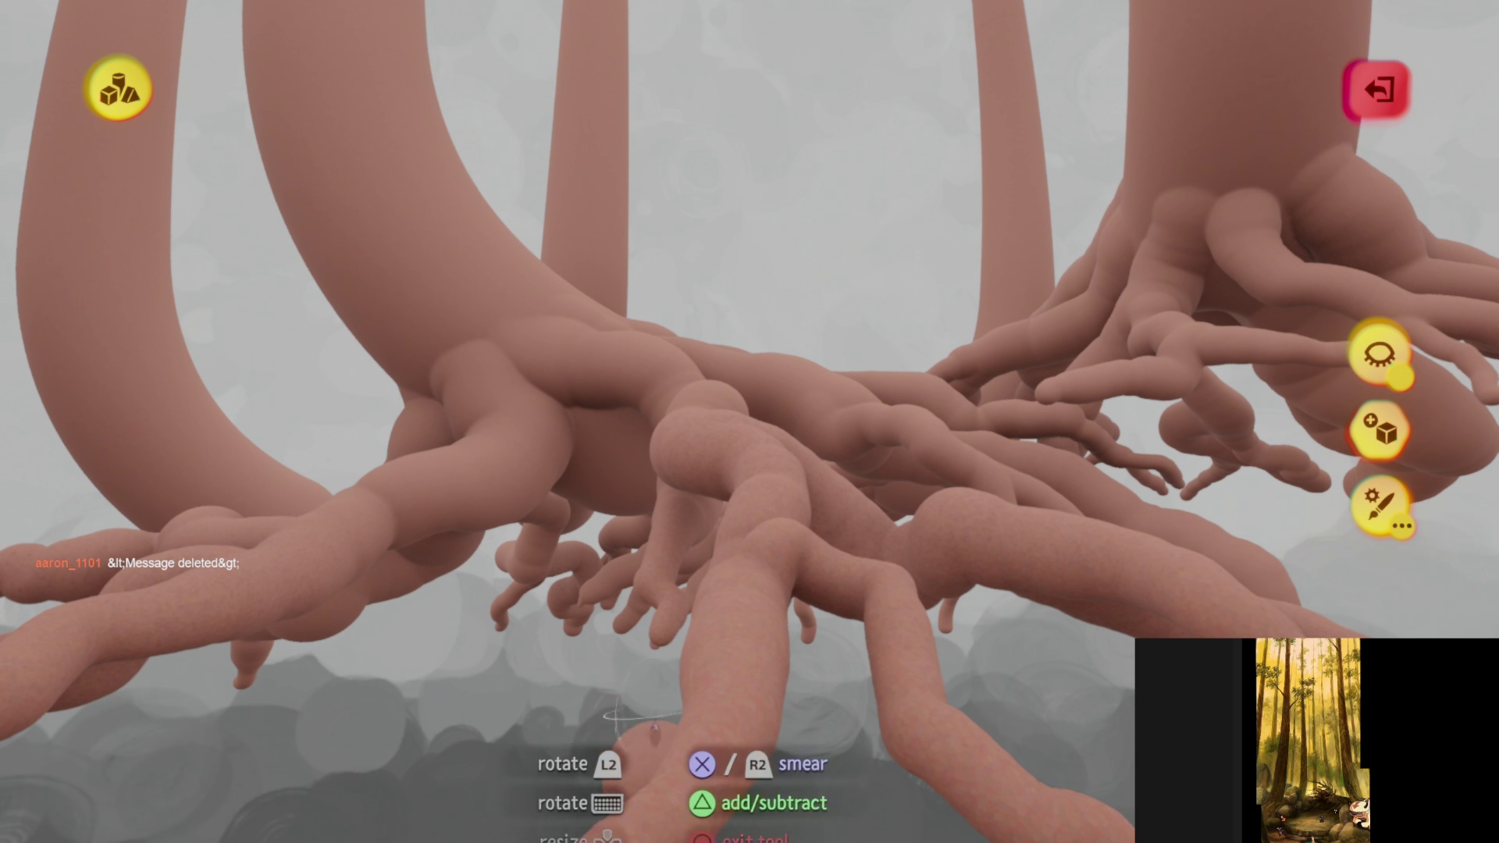
- Orbit to view the long tapering lower root, then exit back to the stamp tool
{"action": "mouse_move", "coordinate": [710, 726]}
{"action": "middle_mouse_down"}
{"action": "mouse_move", "coordinate": [702, 394]}
{"action": "mouse_move", "coordinate": [706, 624]}
{"action": "mouse_move", "coordinate": [706, 402]}
{"action": "mouse_move", "coordinate": [744, 556]}
{"action": "mouse_move", "coordinate": [721, 533]}
{"action": "mouse_move", "coordinate": [737, 525]}
{"action": "mouse_move", "coordinate": [742, 428]}
{"action": "mouse_move", "coordinate": [766, 414]}
{"action": "mouse_move", "coordinate": [744, 438]}
{"action": "mouse_move", "coordinate": [721, 425]}
{"action": "mouse_move", "coordinate": [693, 455]}
{"action": "mouse_move", "coordinate": [709, 477]}
{"action": "mouse_move", "coordinate": [722, 456]}
{"action": "mouse_move", "coordinate": [665, 419]}
{"action": "mouse_move", "coordinate": [688, 431]}
{"action": "mouse_move", "coordinate": [734, 359]}
{"action": "mouse_move", "coordinate": [728, 332]}
{"action": "mouse_move", "coordinate": [713, 356]}
{"action": "mouse_move", "coordinate": [714, 306]}
{"action": "mouse_move", "coordinate": [702, 325]}
{"action": "mouse_move", "coordinate": [757, 443]}
{"action": "mouse_move", "coordinate": [760, 383]}
{"action": "mouse_move", "coordinate": [727, 306]}
{"action": "mouse_move", "coordinate": [753, 268]}
{"action": "mouse_move", "coordinate": [790, 326]}
{"action": "mouse_move", "coordinate": [781, 503]}
{"action": "mouse_move", "coordinate": [756, 573]}
{"action": "middle_mouse_up"}
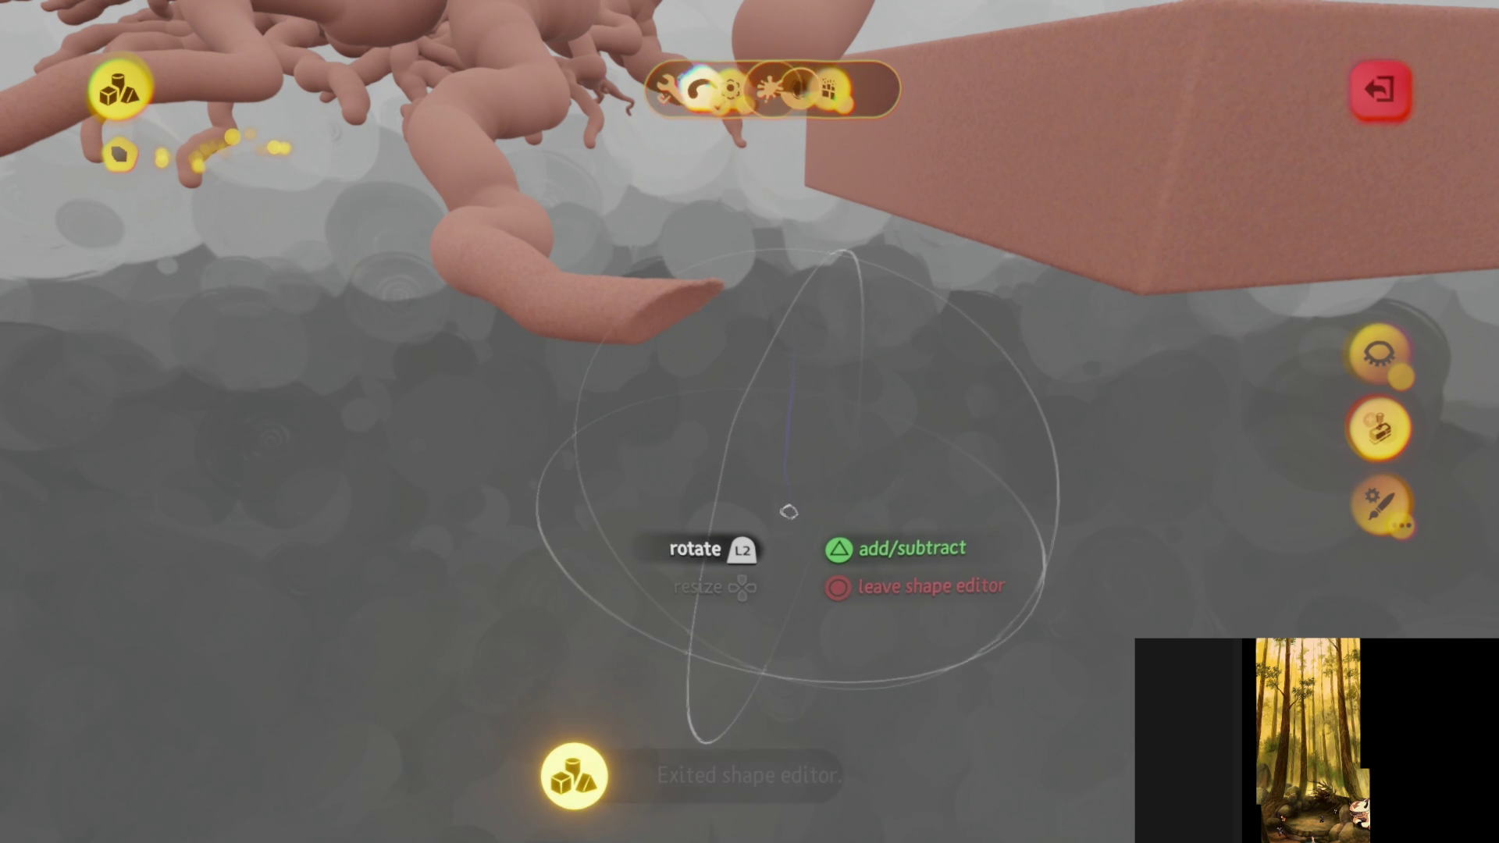
{"action": "key", "text": "Escape"}
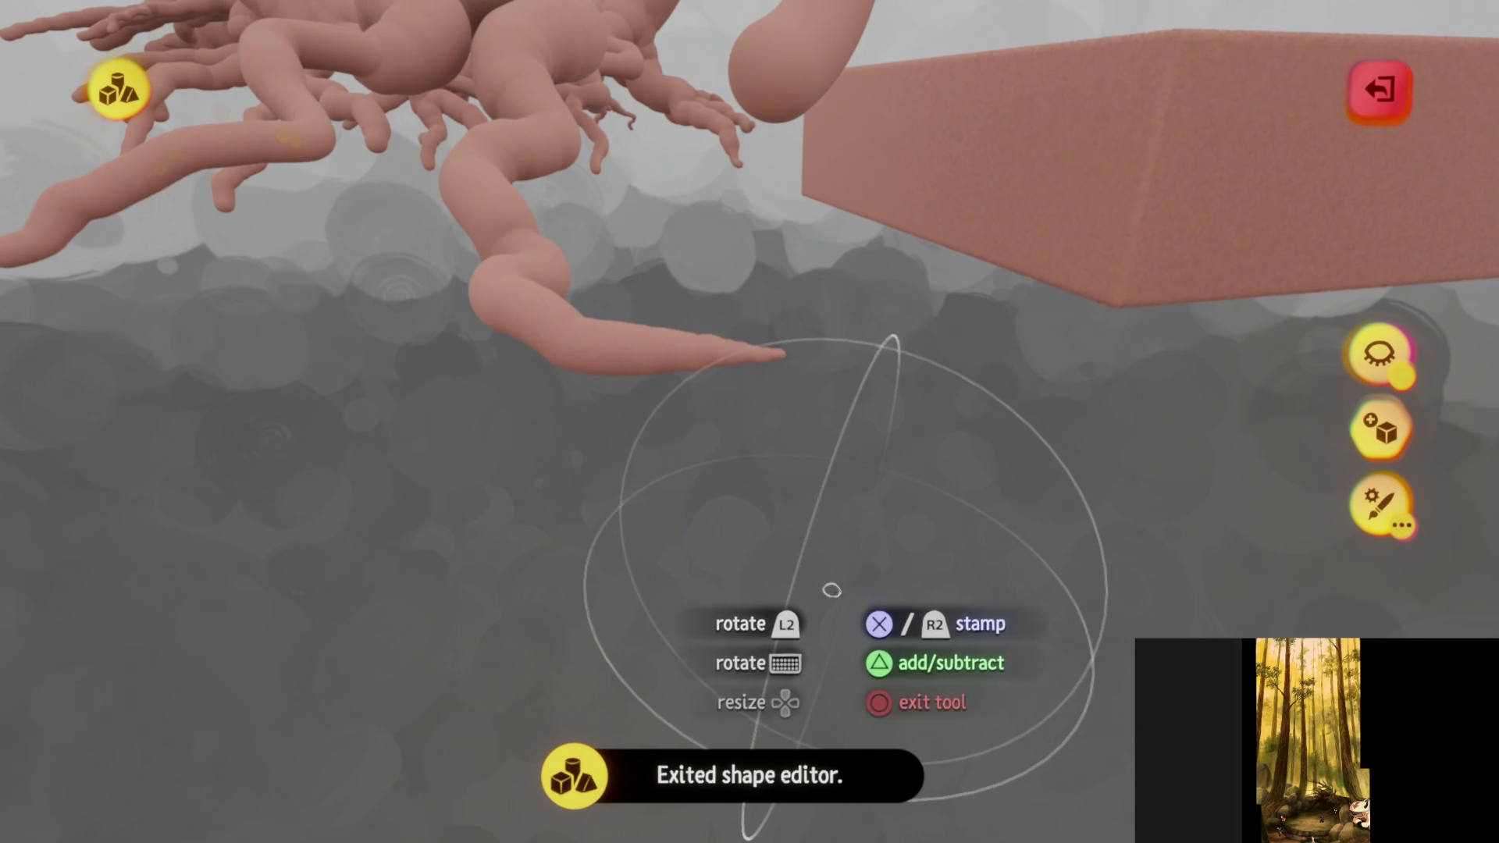
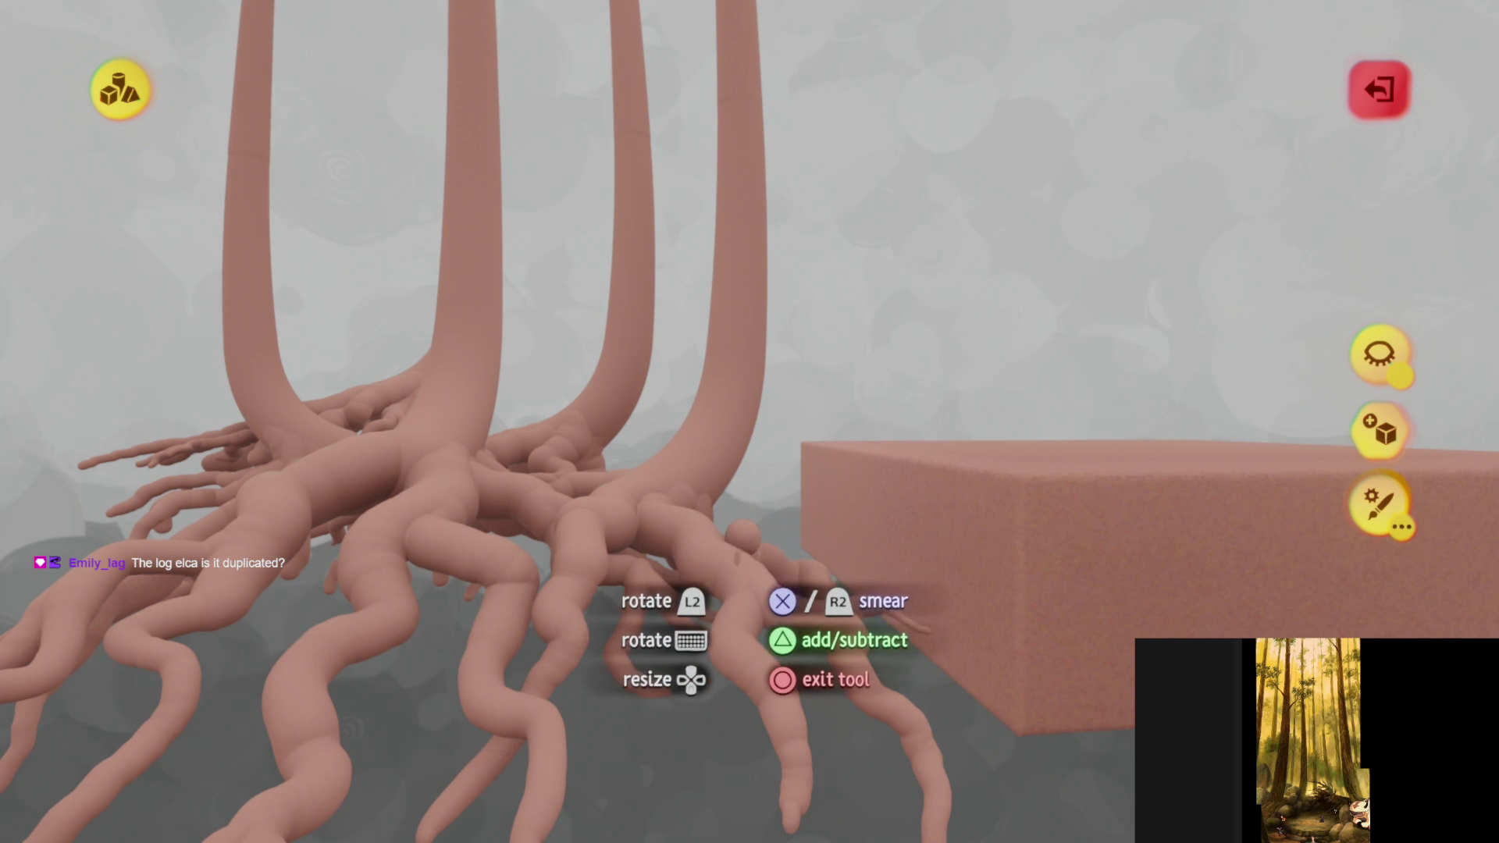
- Shift the upper trunk pieces up and left, then zoom in and resume sculpting beside the pink slab
{"action": "key", "text": "Escape"}
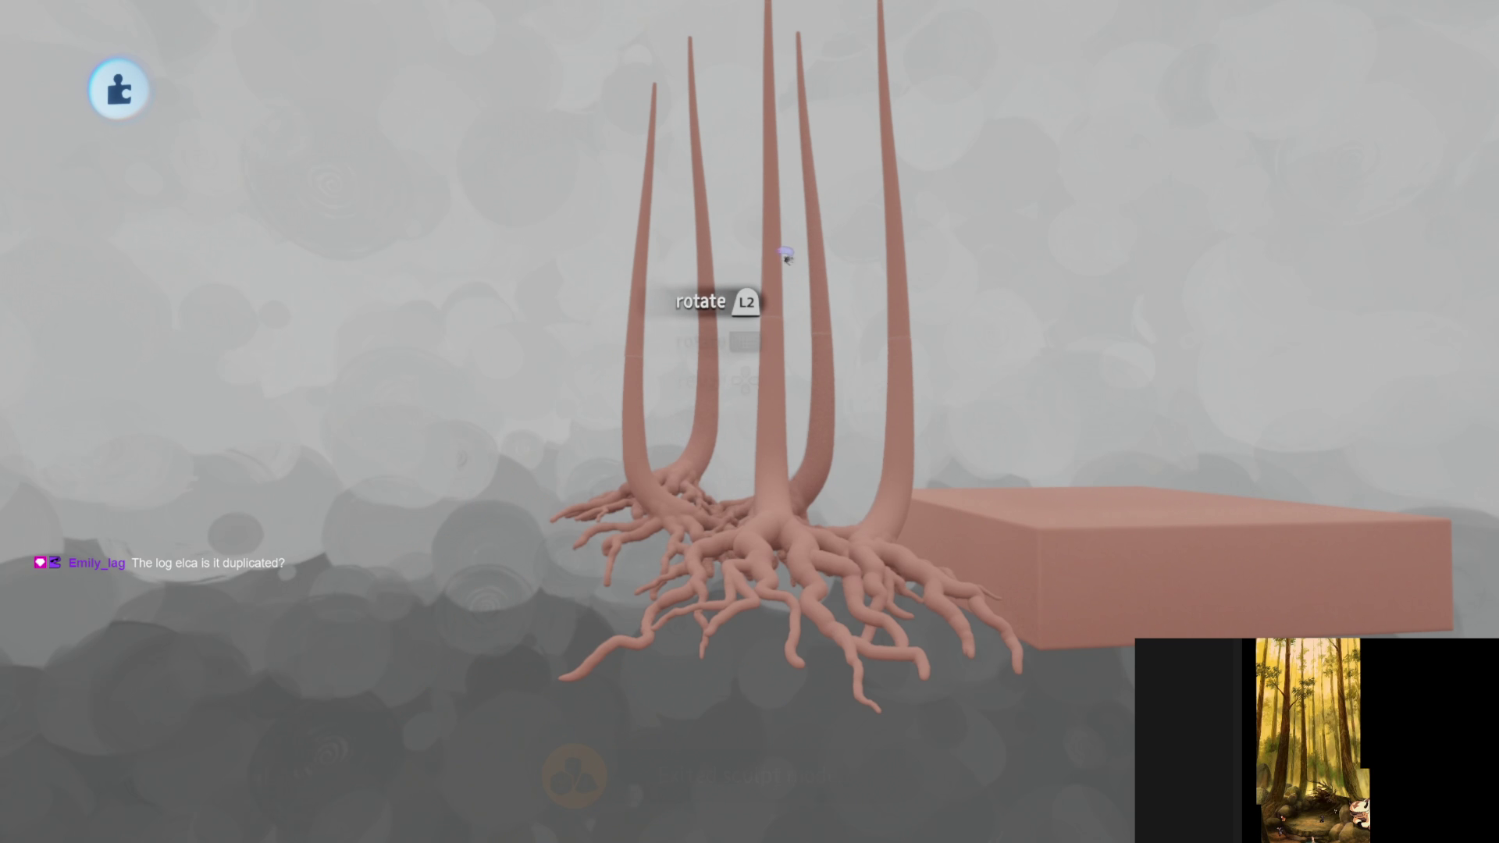
{"action": "mouse_move", "coordinate": [784, 257]}
{"action": "left_mouse_down"}
{"action": "mouse_move", "coordinate": [670, 260]}
{"action": "mouse_move", "coordinate": [761, 636]}
{"action": "left_mouse_up"}
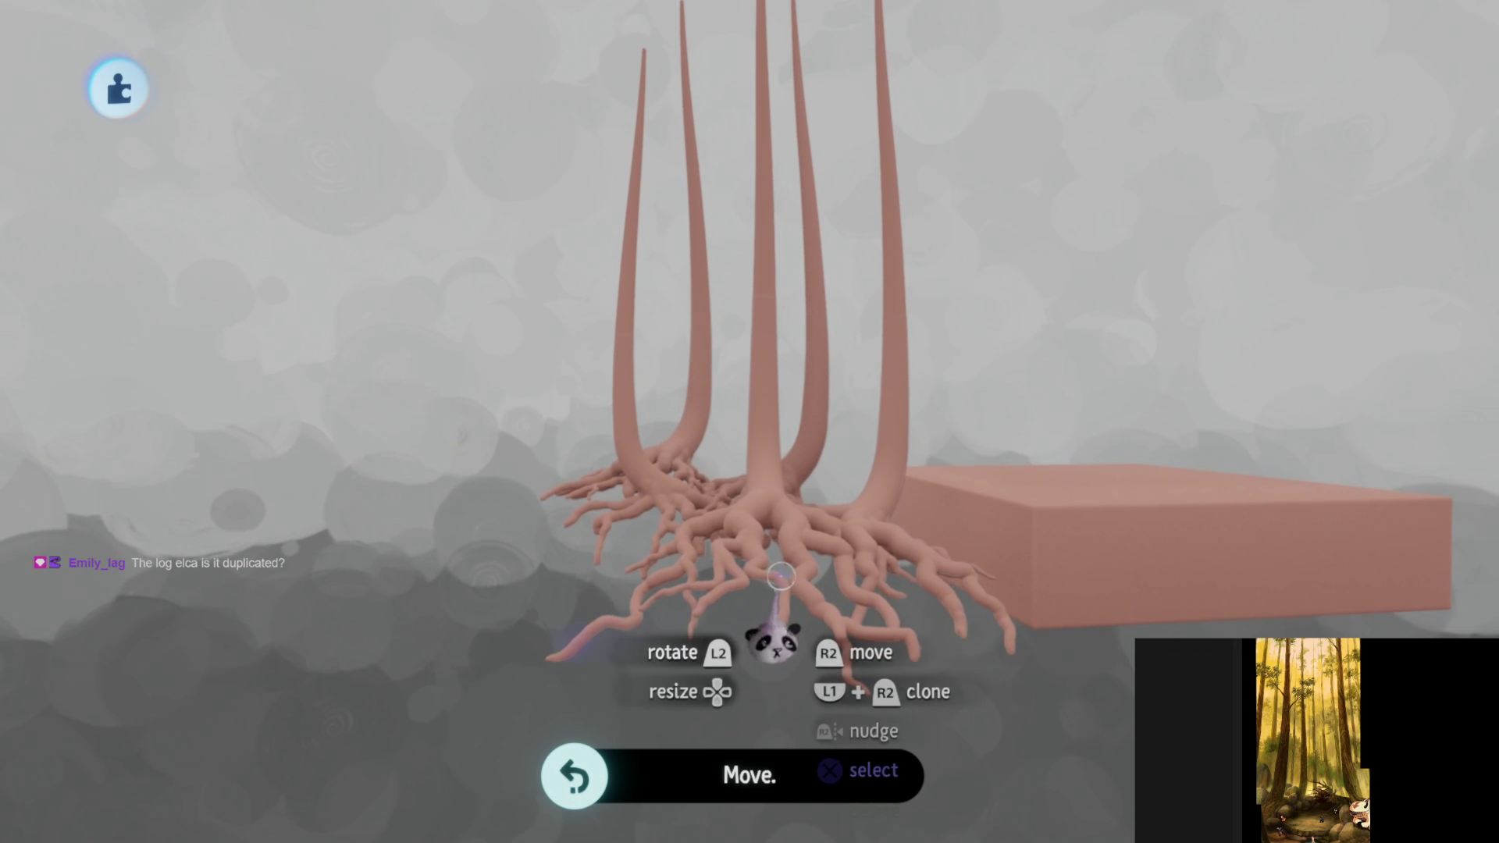
{"action": "scroll", "coordinate": [600, 379], "scroll_direction": "up", "scroll_amount": 5}
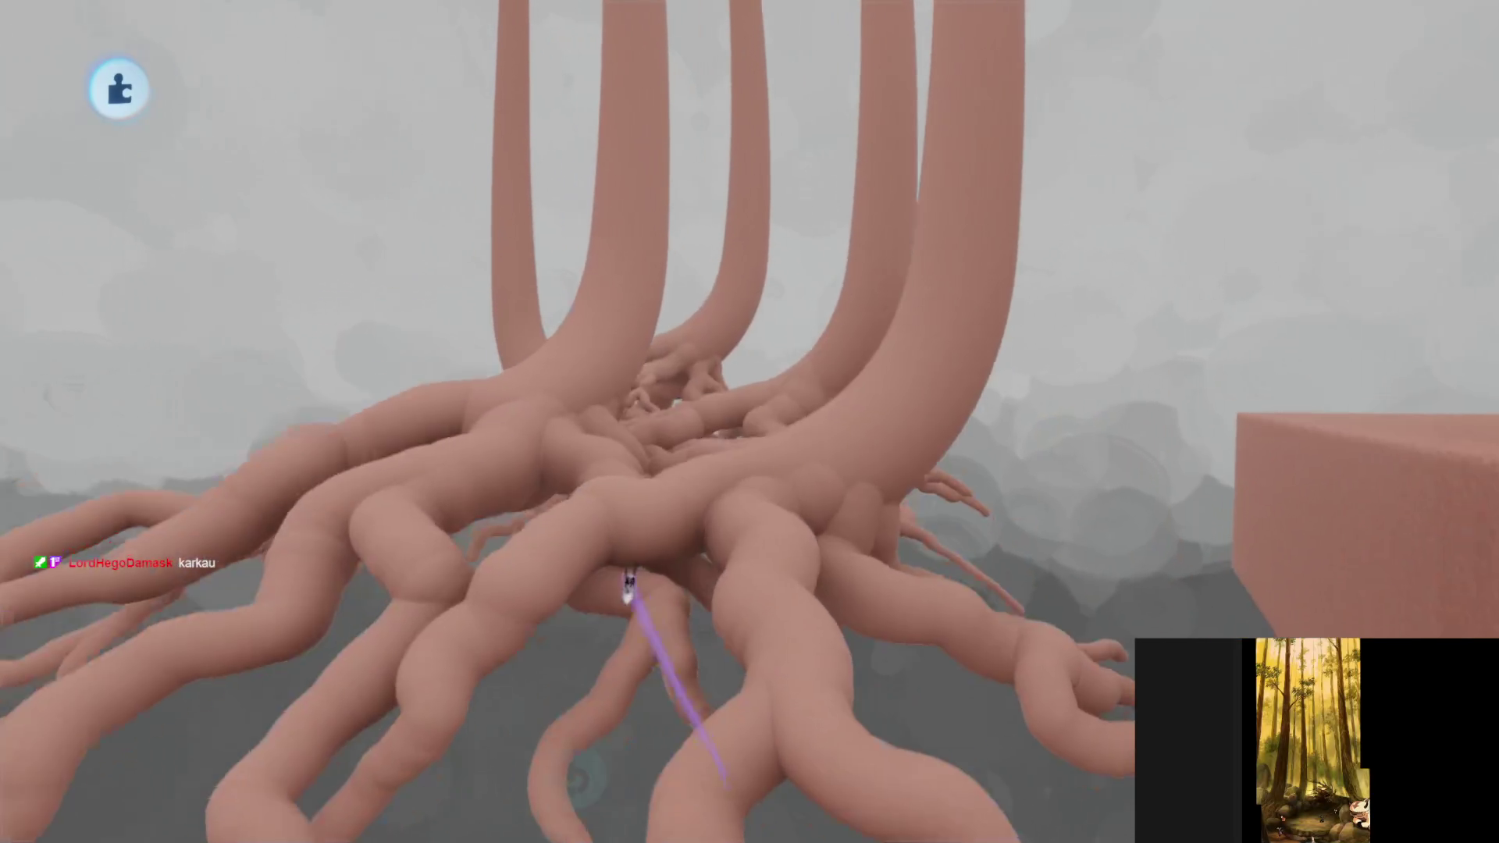
{"action": "scroll", "coordinate": [700, 654], "scroll_direction": "up", "scroll_amount": 3}
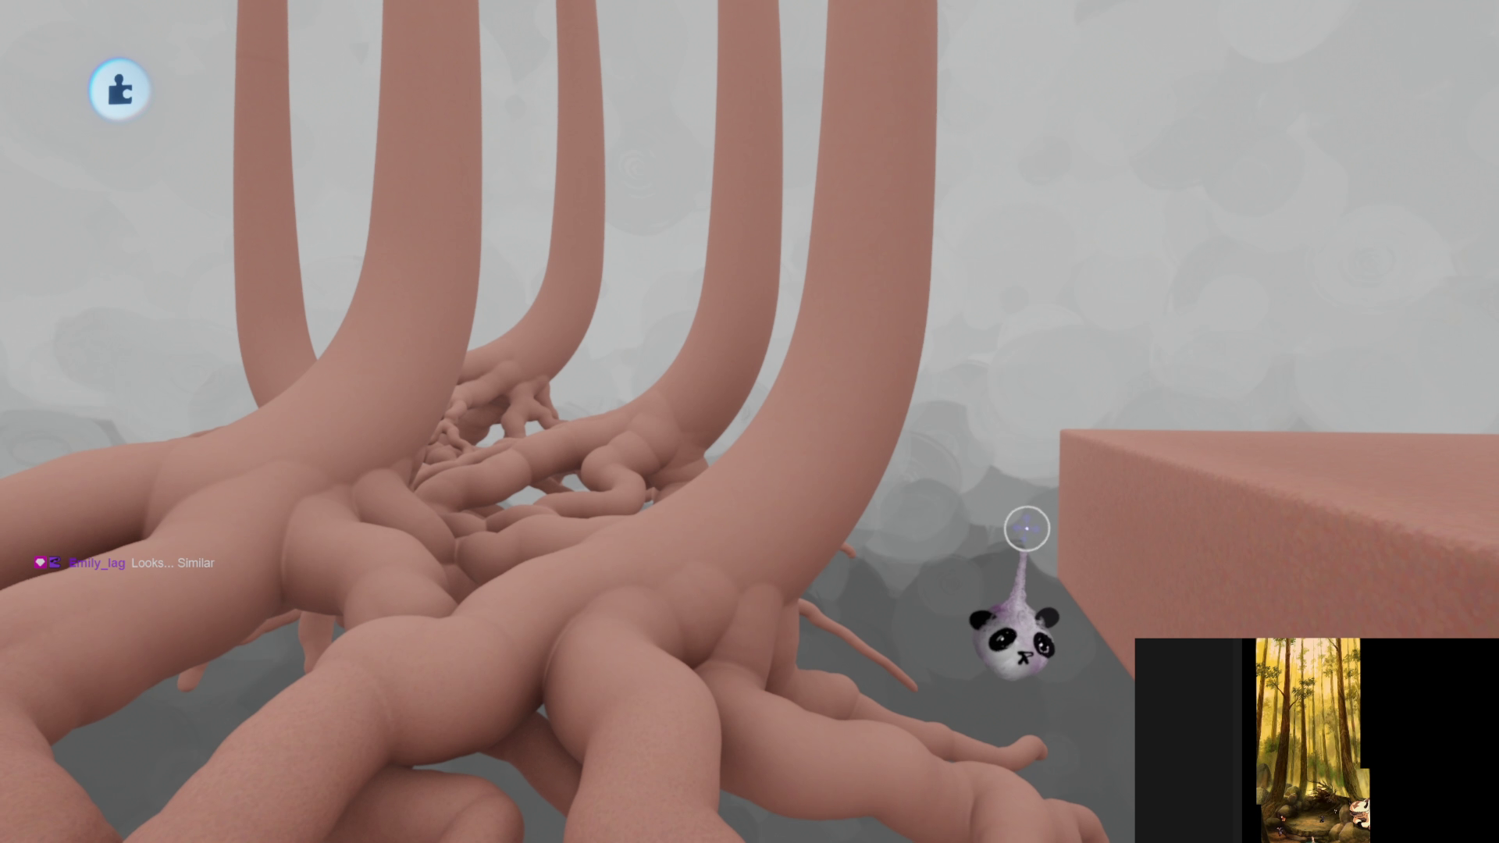
{"action": "left_click", "coordinate": [1032, 530]}
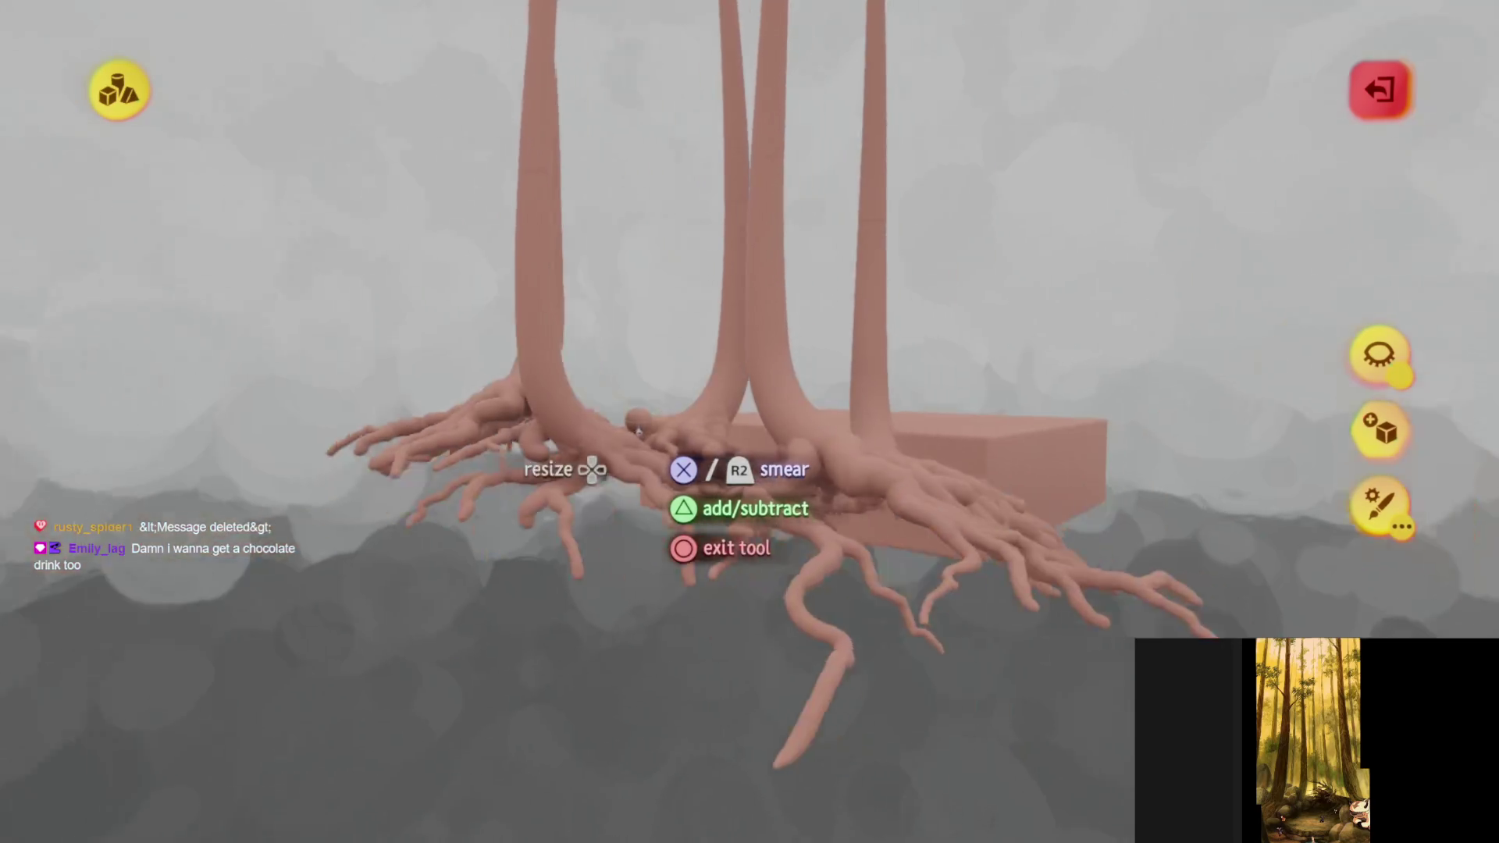
- Stop sculpting the roots and bring up the edit menu for Haru's Village Assets
{"action": "key", "text": "Escape"}
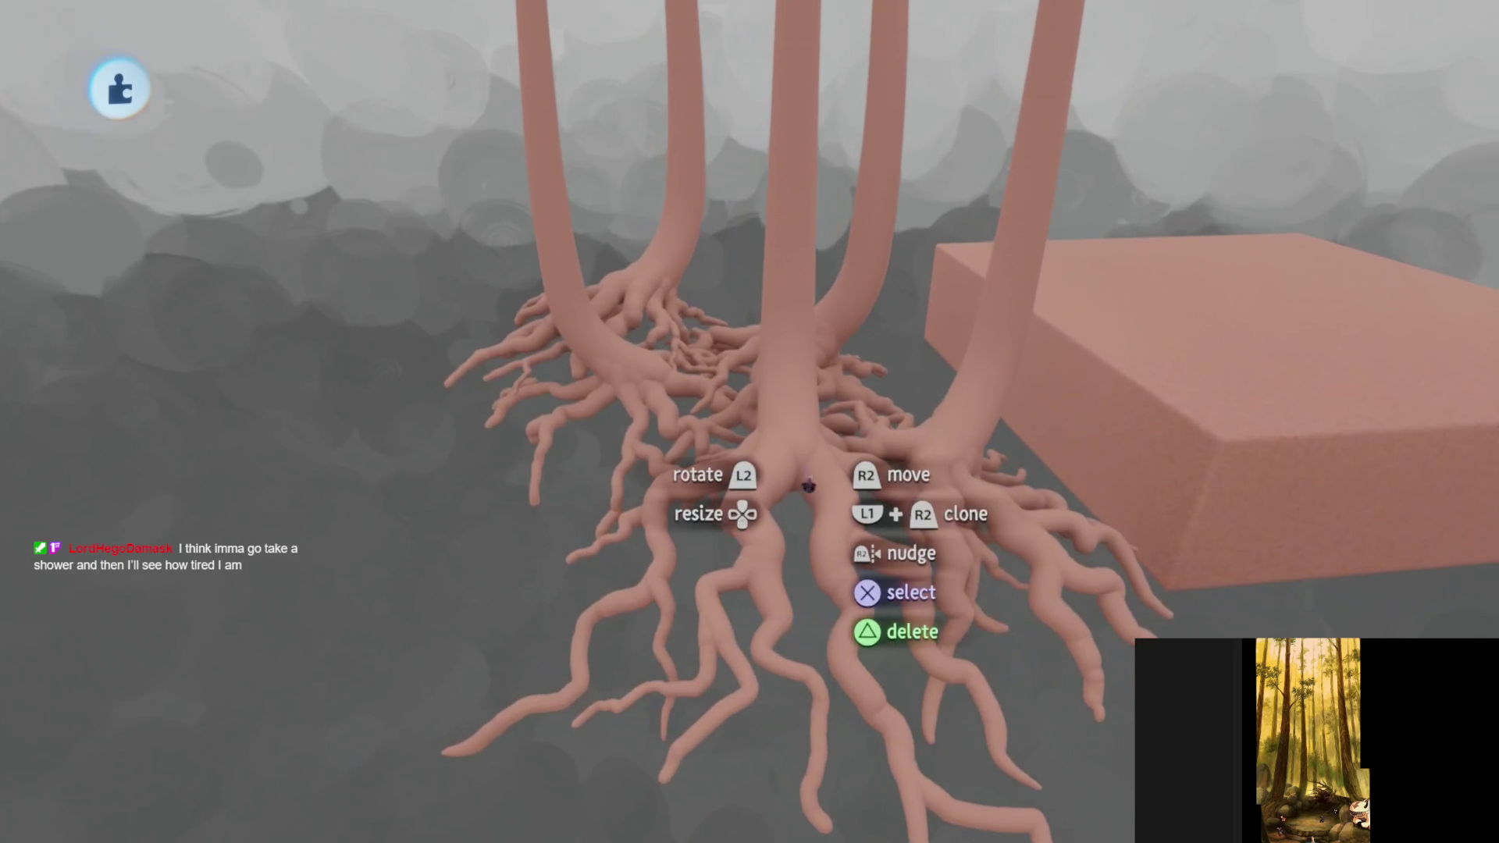
{"action": "key", "text": "Escape"}
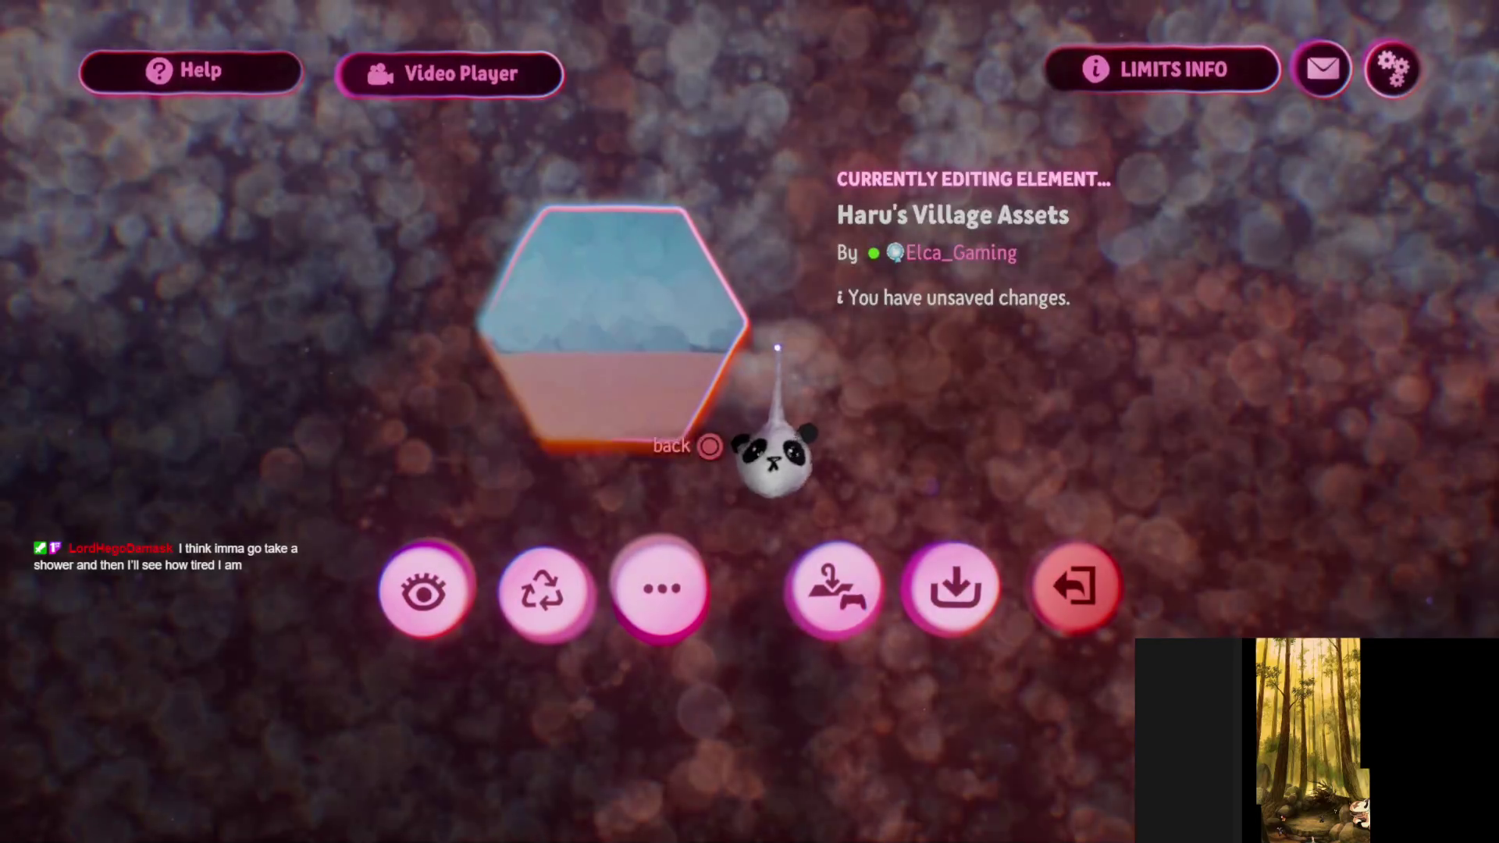
- Save the element as Haru's Village Assets from the edit menu
{"action": "left_click", "coordinate": [903, 595]}
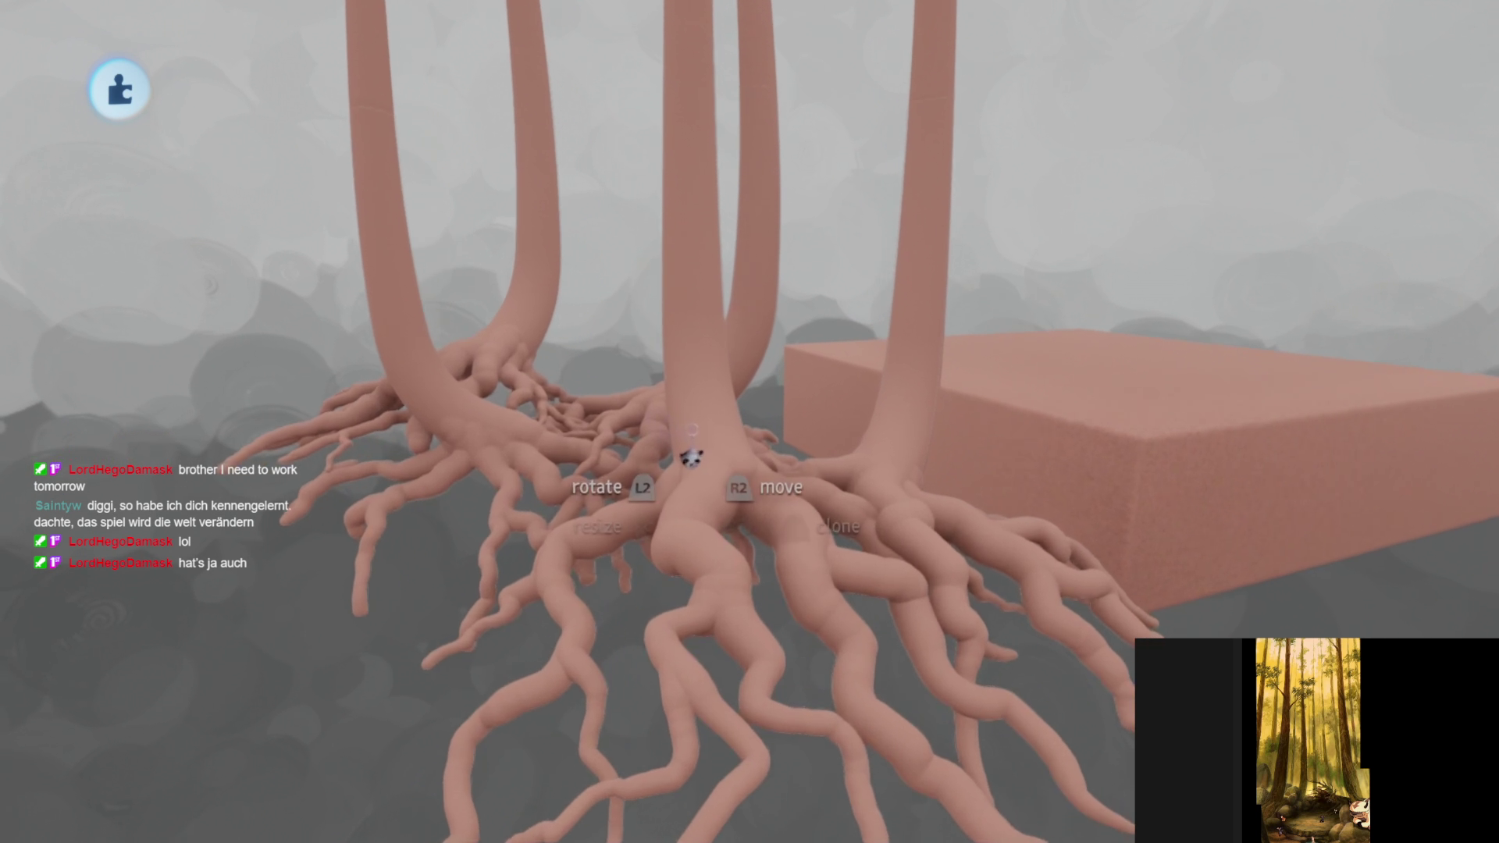
- Choose a mid brown paint colour and smear it over the trunks and roots
{"action": "key", "text": "Escape"}
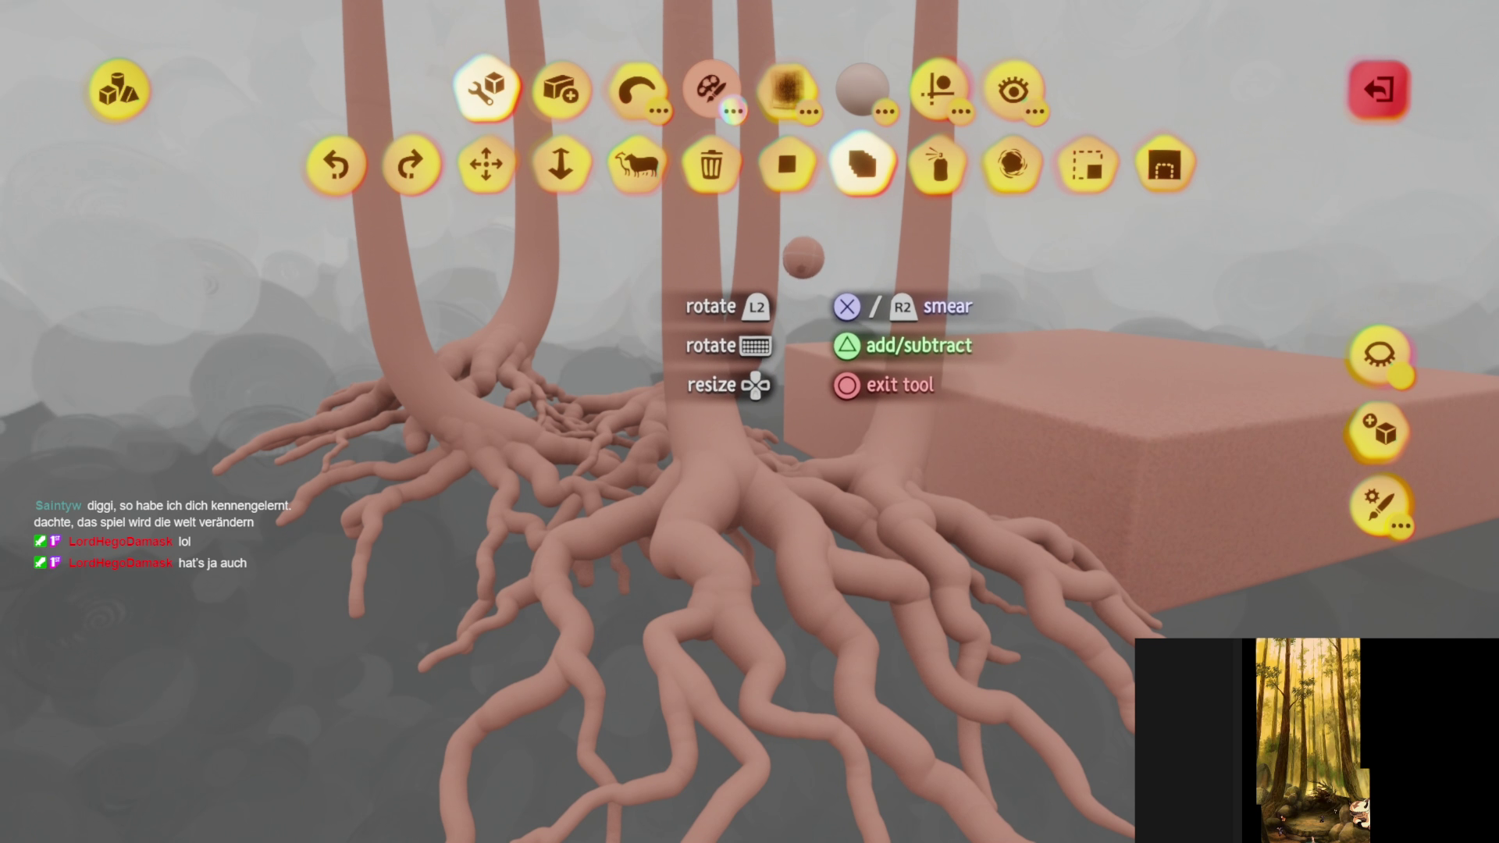
{"action": "left_click", "coordinate": [712, 95]}
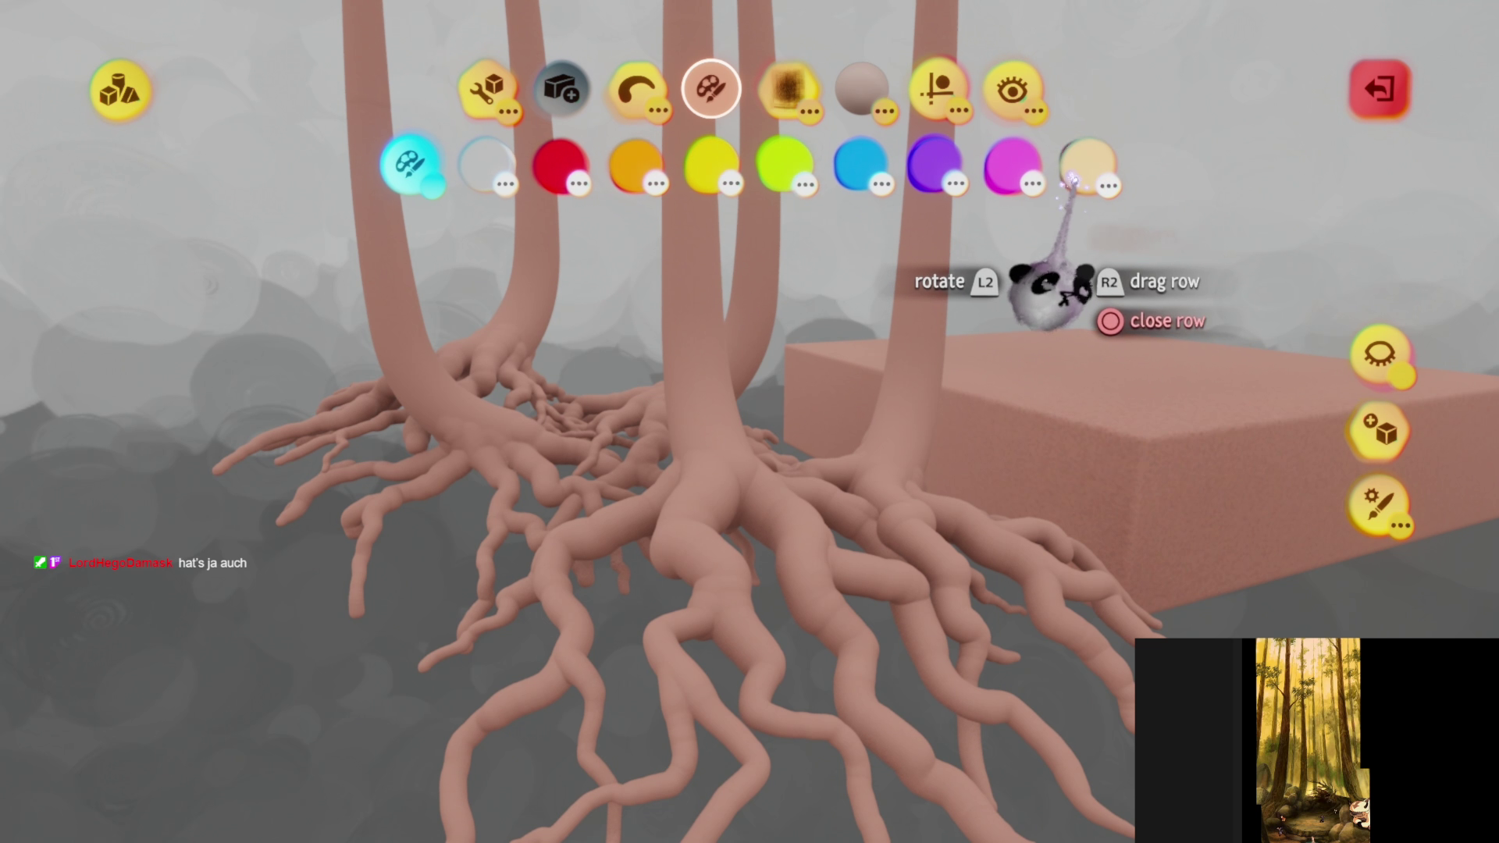
{"action": "left_click_drag", "start_coordinate": [987, 124], "coordinate": [767, 166]}
{"action": "left_click", "coordinate": [708, 164]}
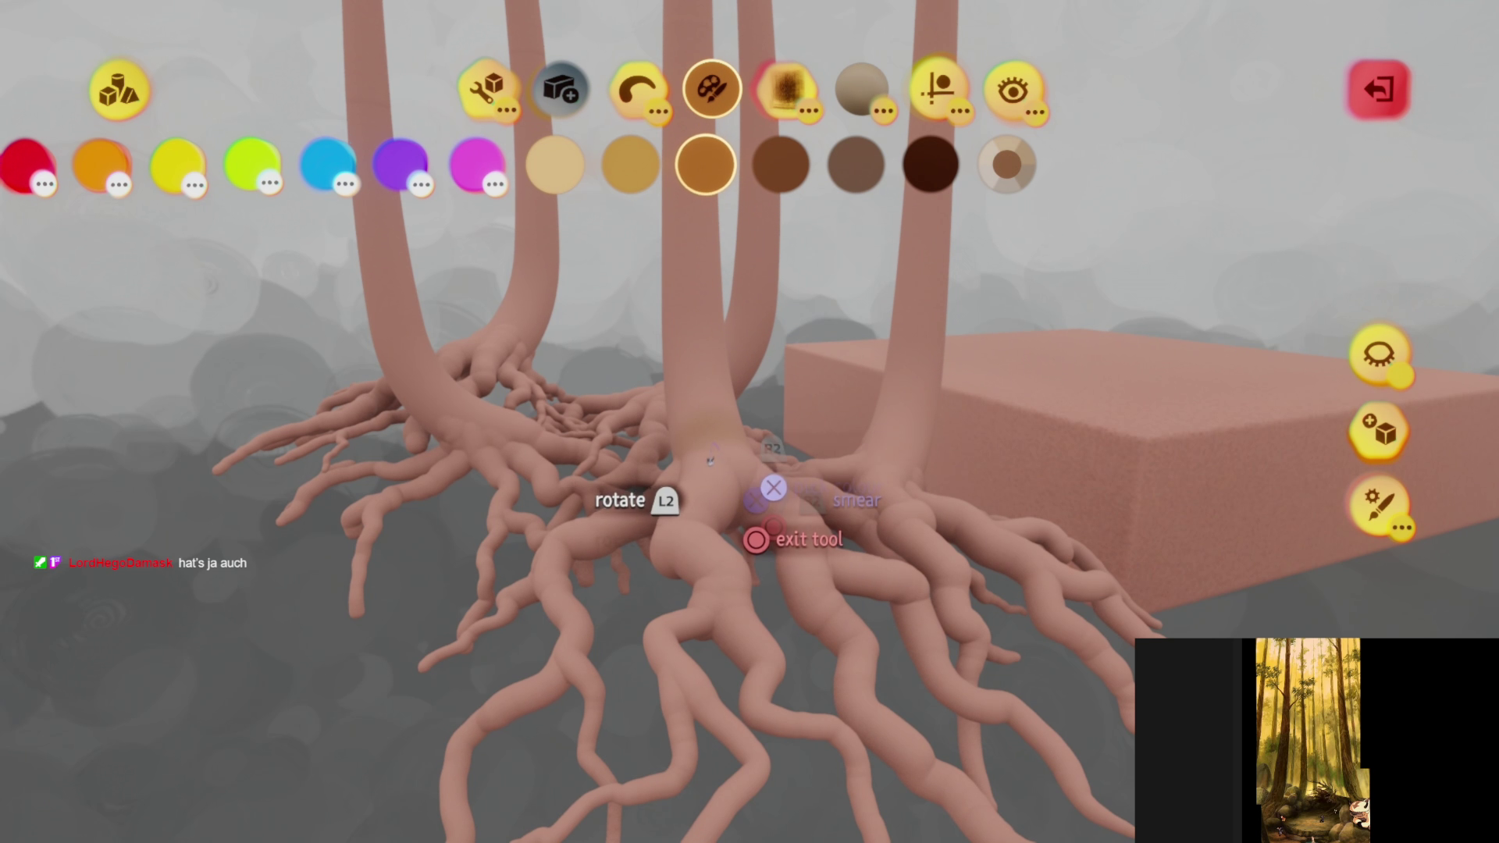
{"action": "left_click", "coordinate": [625, 82]}
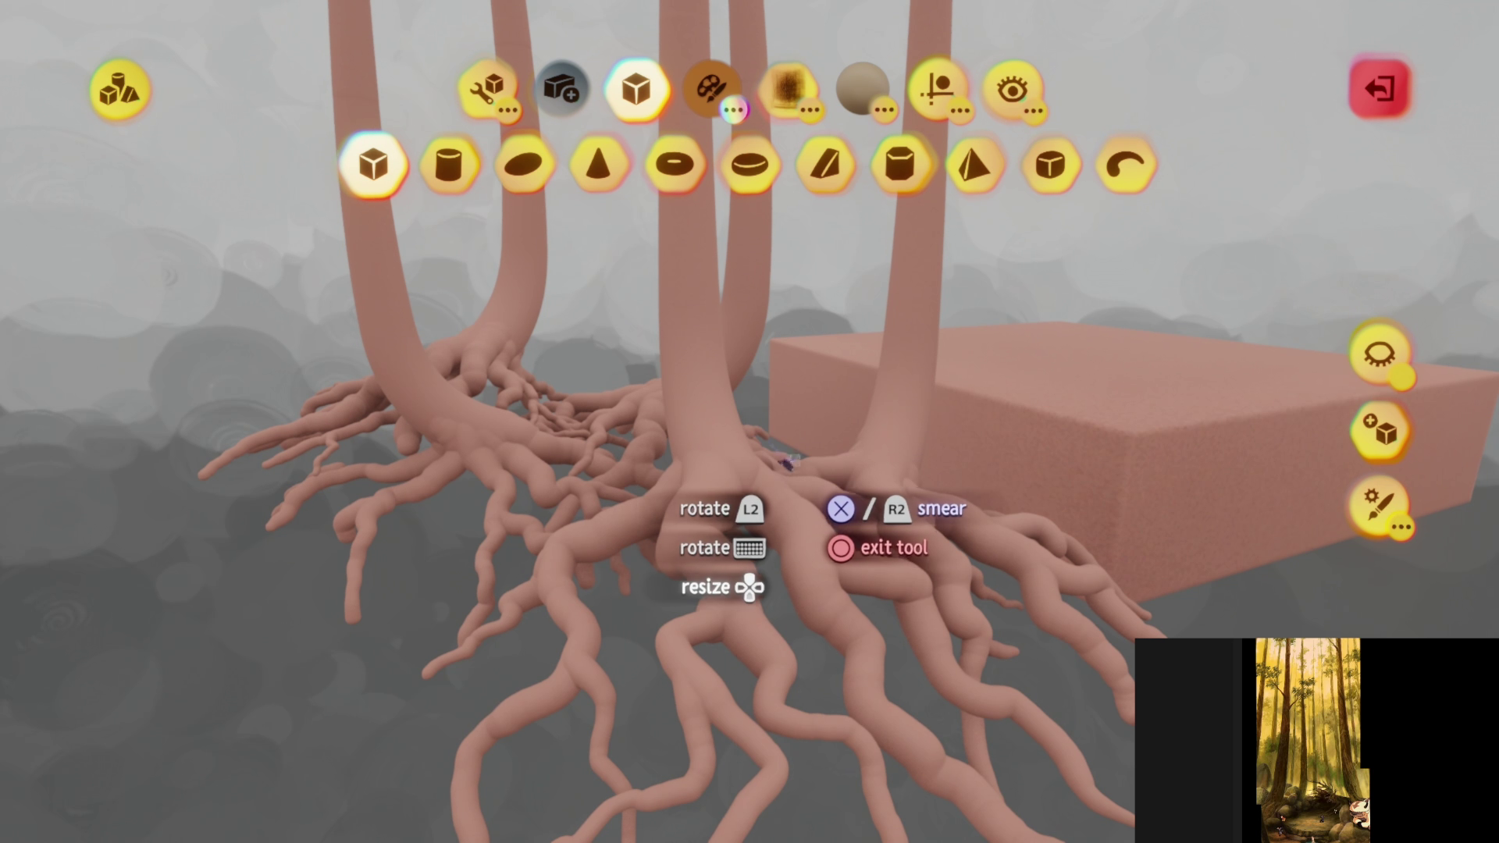
{"action": "middle_click_drag", "start_coordinate": [732, 432], "coordinate": [691, 411]}
{"action": "mouse_move", "coordinate": [687, 433]}
{"action": "left_mouse_down"}
{"action": "mouse_move", "coordinate": [617, 524]}
{"action": "mouse_move", "coordinate": [631, 770]}
{"action": "mouse_move", "coordinate": [678, 502]}
{"action": "mouse_move", "coordinate": [669, 615]}
{"action": "left_mouse_up"}
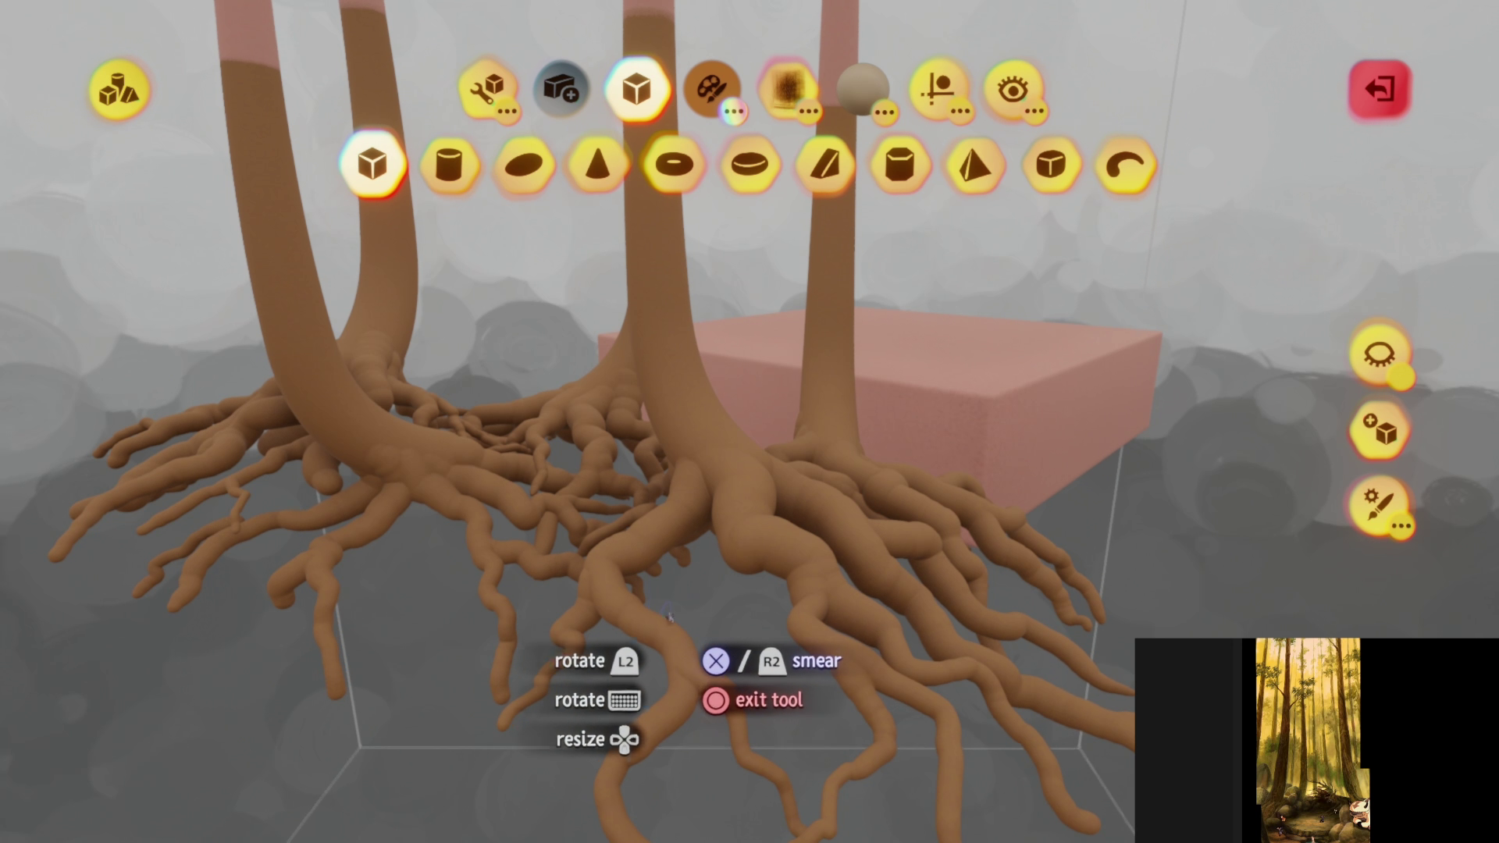
- Fine-tune the brown in the colour picker, then exit the shape editor
{"action": "key", "text": "c"}
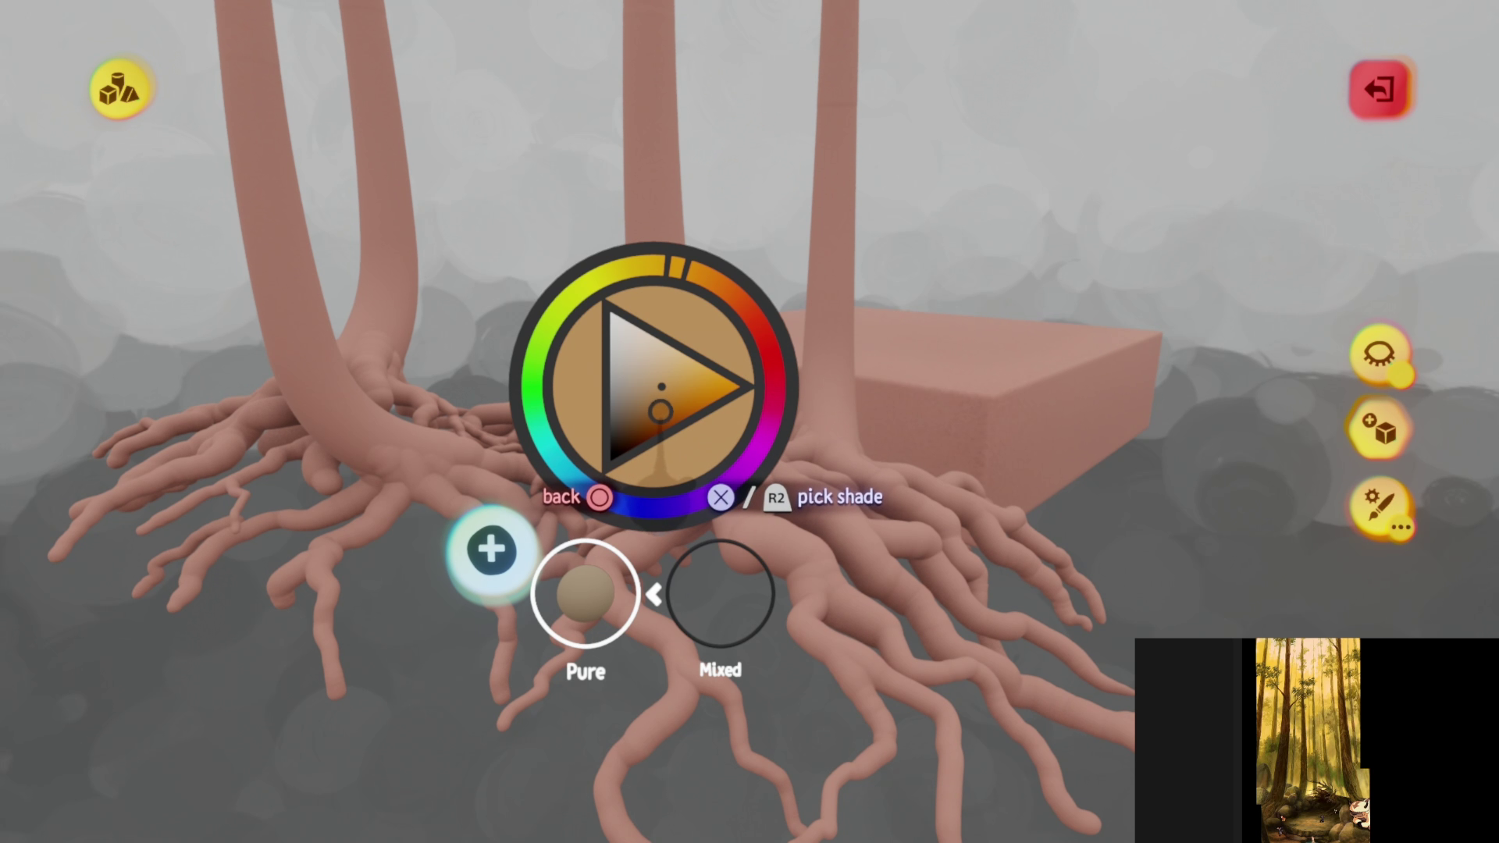
{"action": "key", "text": "Escape"}
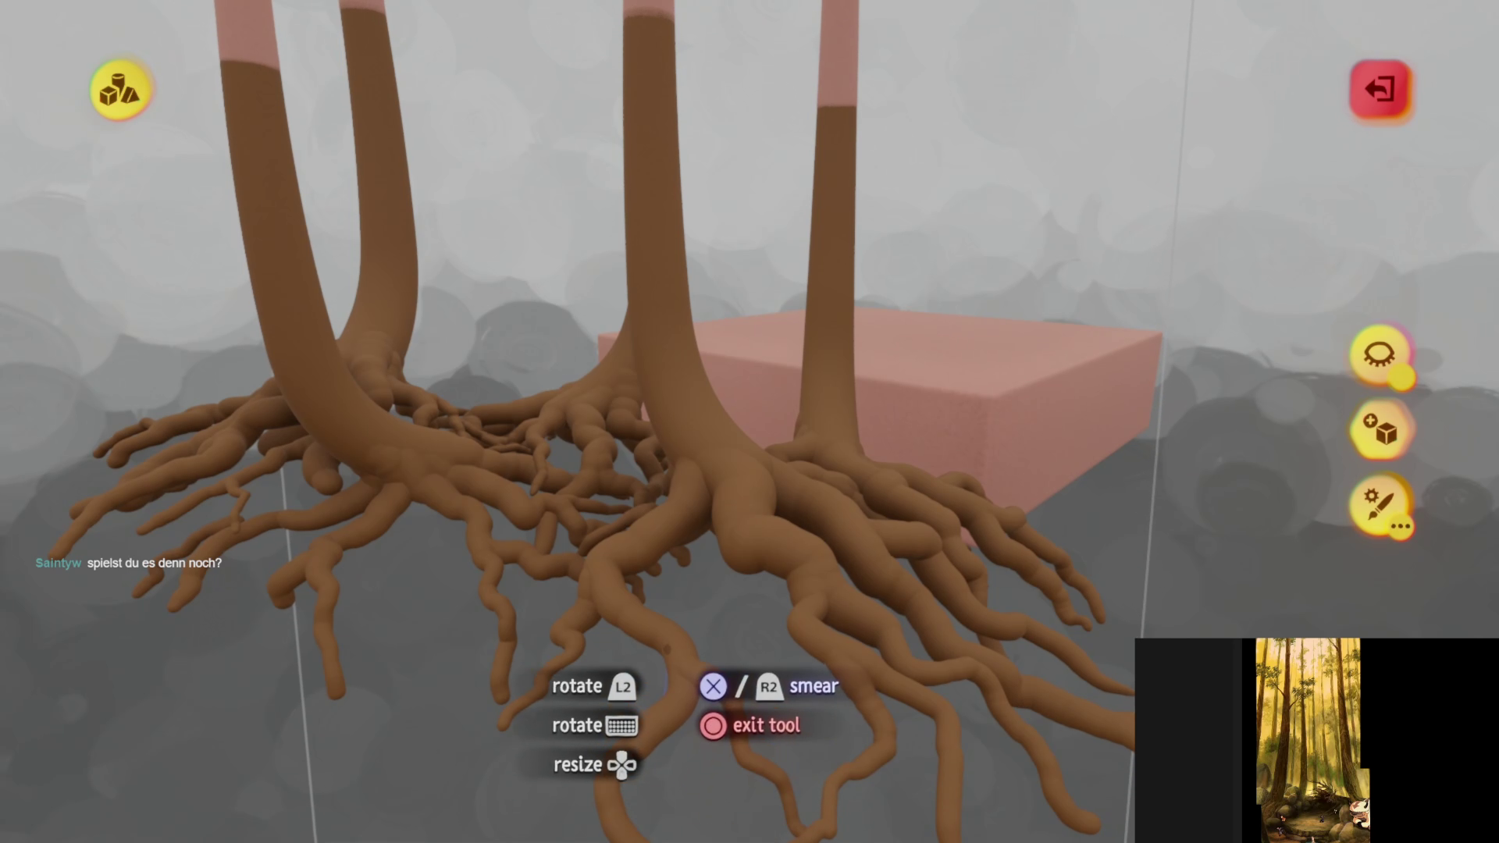
{"action": "scroll", "coordinate": [647, 702], "scroll_direction": "down", "scroll_amount": 5}
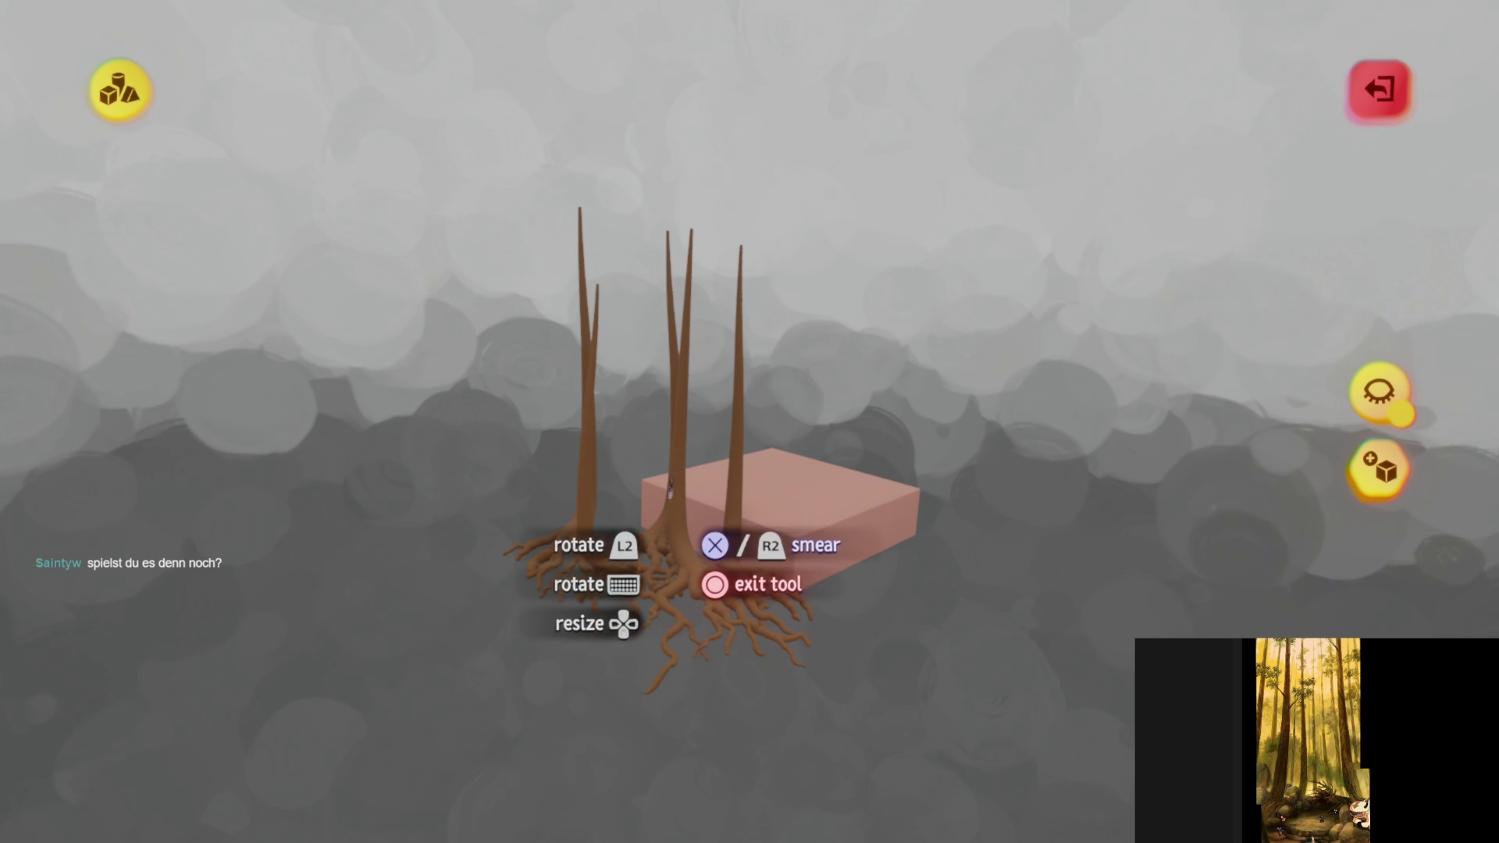
{"action": "scroll", "coordinate": [671, 474], "scroll_direction": "up", "scroll_amount": 5}
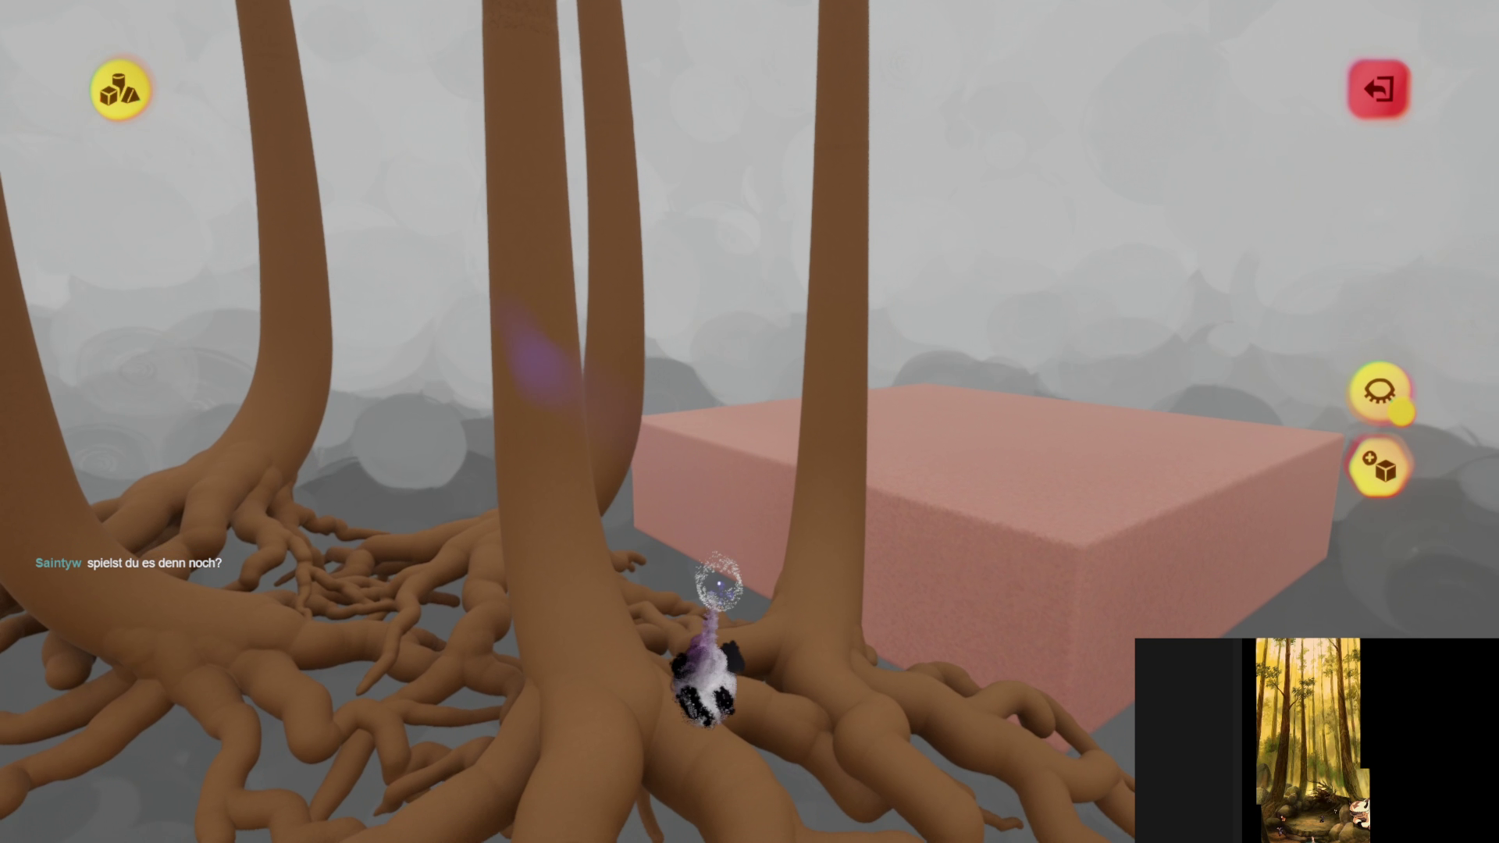
{"action": "mouse_move", "coordinate": [719, 581]}
{"action": "right_mouse_down"}
{"action": "mouse_move", "coordinate": [711, 367]}
{"action": "mouse_move", "coordinate": [714, 484]}
{"action": "mouse_move", "coordinate": [723, 445]}
{"action": "mouse_move", "coordinate": [714, 475]}
{"action": "mouse_move", "coordinate": [703, 404]}
{"action": "right_mouse_up"}
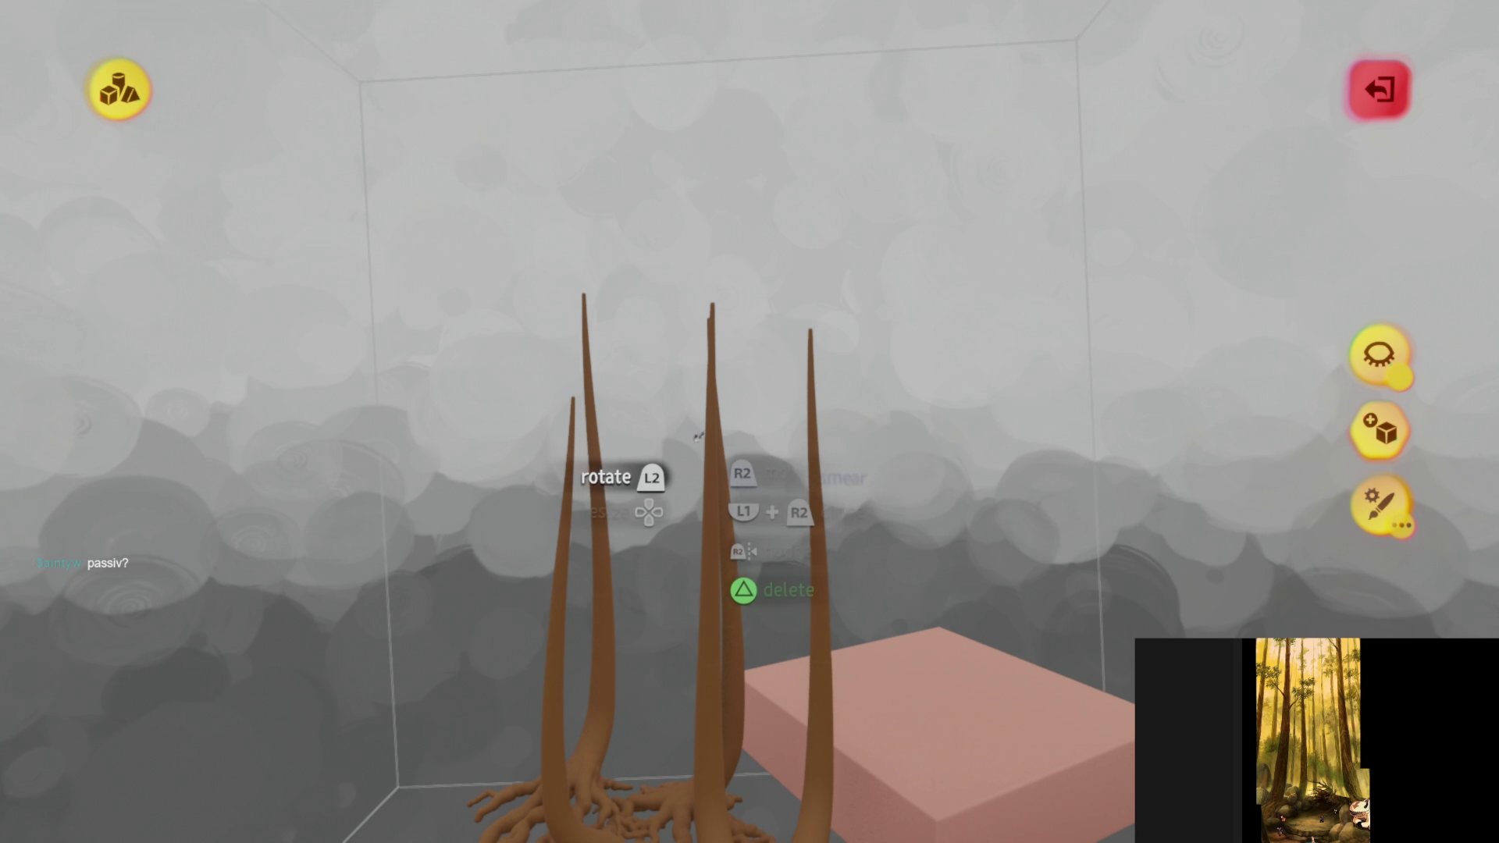
{"action": "key", "text": "c"}
{"action": "left_click", "coordinate": [735, 383]}
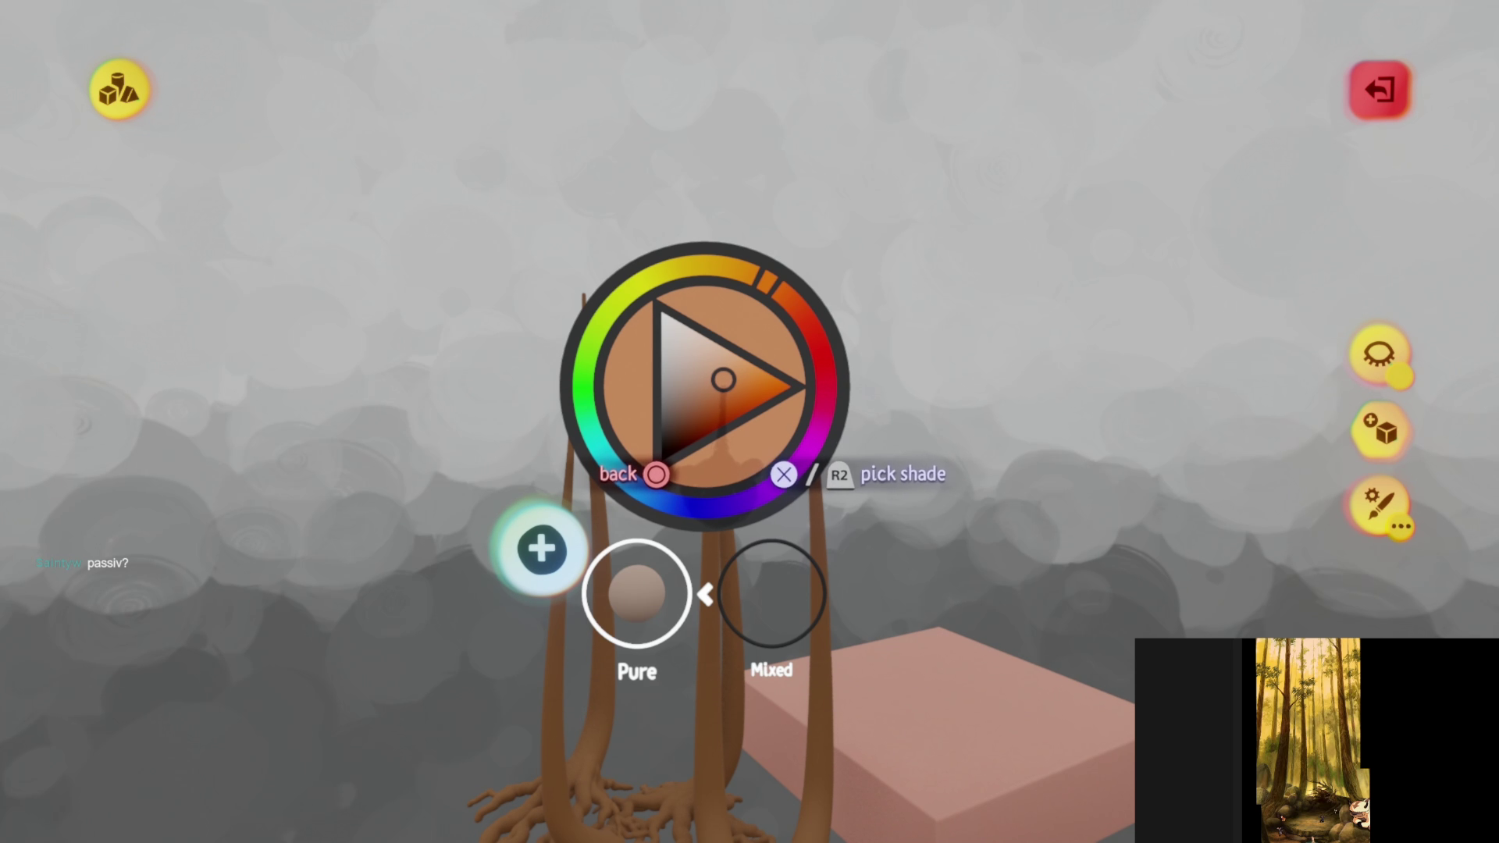
{"action": "mouse_move", "coordinate": [695, 107]}
{"action": "right_mouse_down"}
{"action": "mouse_move", "coordinate": [687, 3]}
{"action": "mouse_move", "coordinate": [733, 148]}
{"action": "mouse_move", "coordinate": [712, 209]}
{"action": "mouse_move", "coordinate": [755, 191]}
{"action": "mouse_move", "coordinate": [1069, 465]}
{"action": "right_mouse_up"}
{"action": "left_click", "coordinate": [1360, 466]}
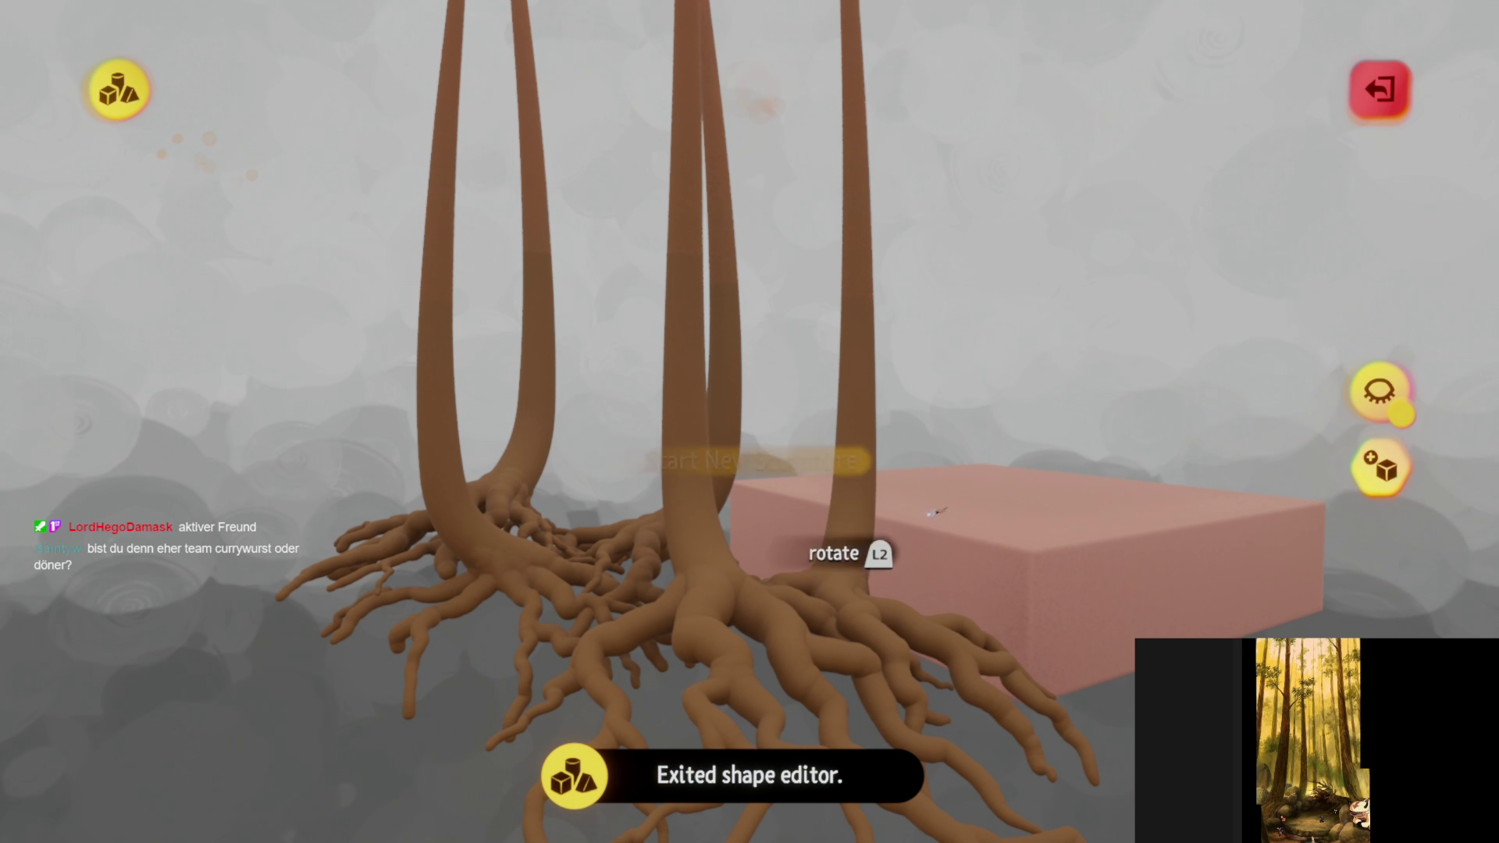
- Select the brown roots object, open its sculpt tools and orbit around it up close
{"action": "mouse_move", "coordinate": [702, 636]}
{"action": "right_mouse_down"}
{"action": "mouse_move", "coordinate": [690, 519]}
{"action": "mouse_move", "coordinate": [712, 455]}
{"action": "mouse_move", "coordinate": [714, 347]}
{"action": "mouse_move", "coordinate": [686, 414]}
{"action": "mouse_move", "coordinate": [749, 525]}
{"action": "mouse_move", "coordinate": [696, 659]}
{"action": "mouse_move", "coordinate": [717, 468]}
{"action": "right_mouse_up"}
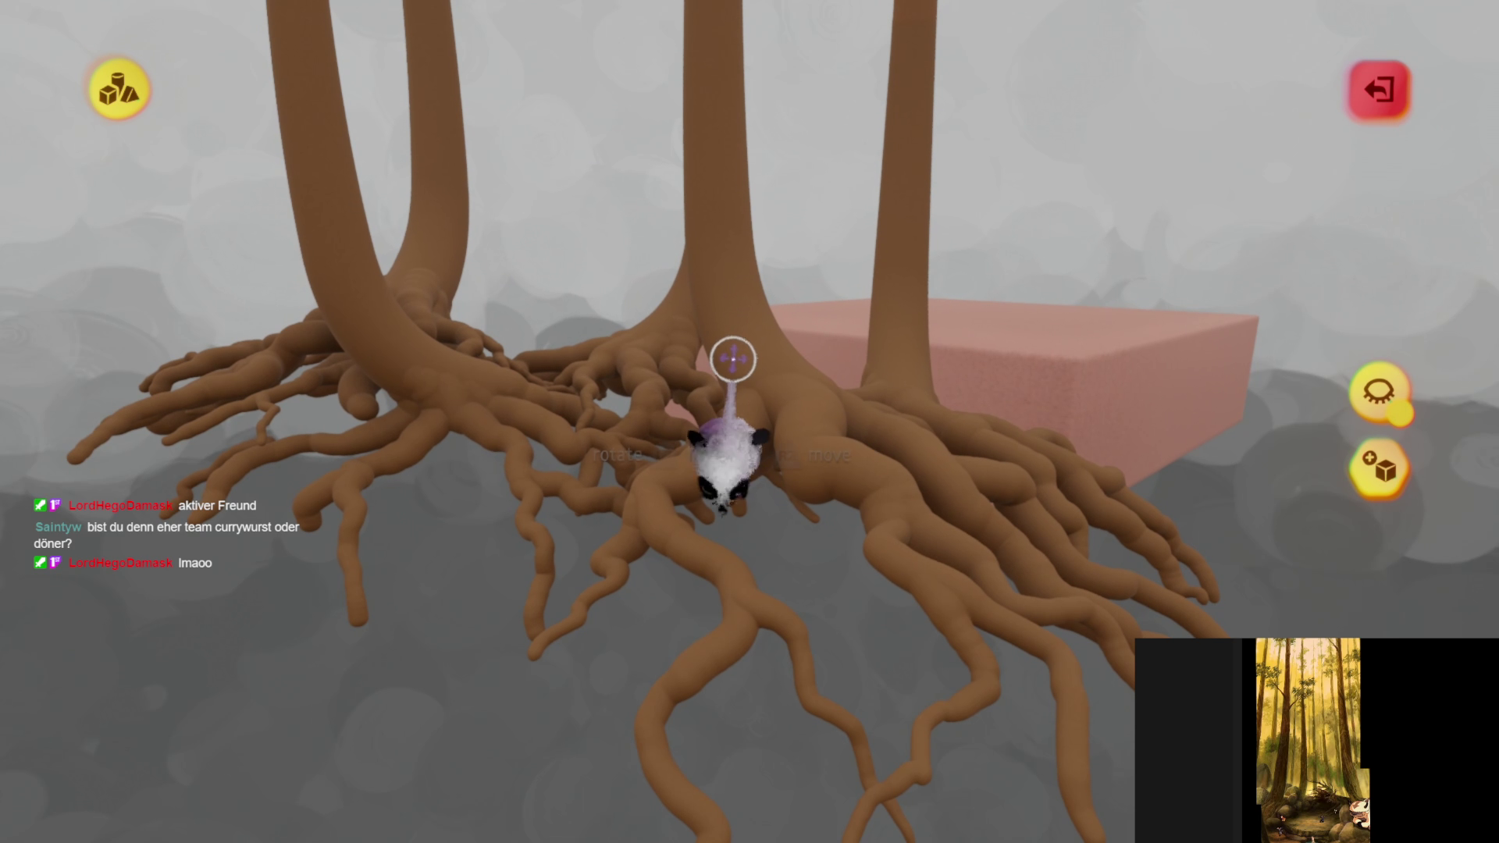
{"action": "left_click", "coordinate": [733, 358]}
{"action": "key", "text": "Escape"}
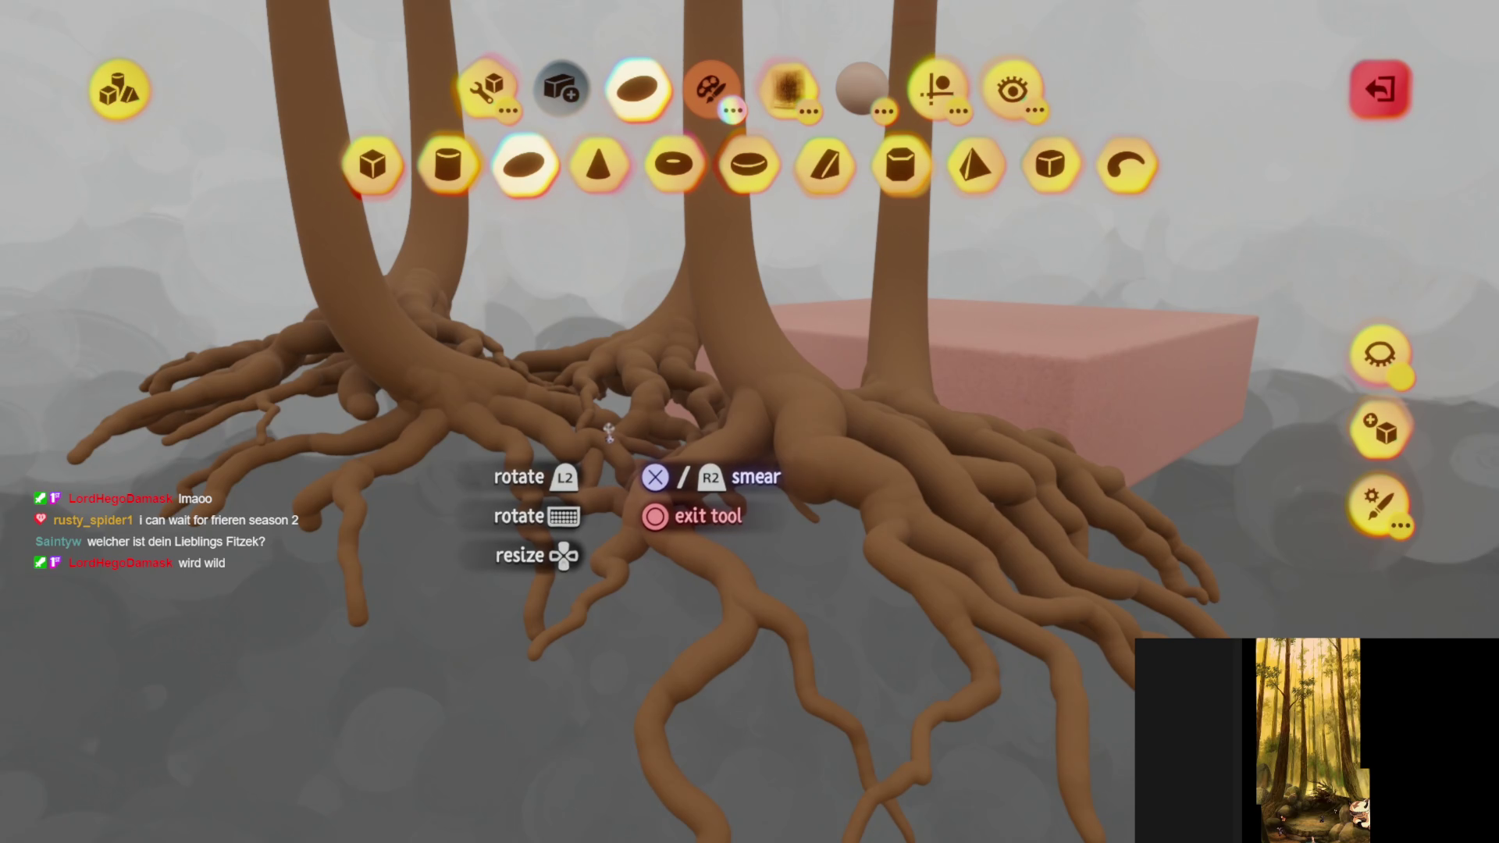
{"action": "middle_click_drag", "start_coordinate": [639, 410], "coordinate": [656, 505]}
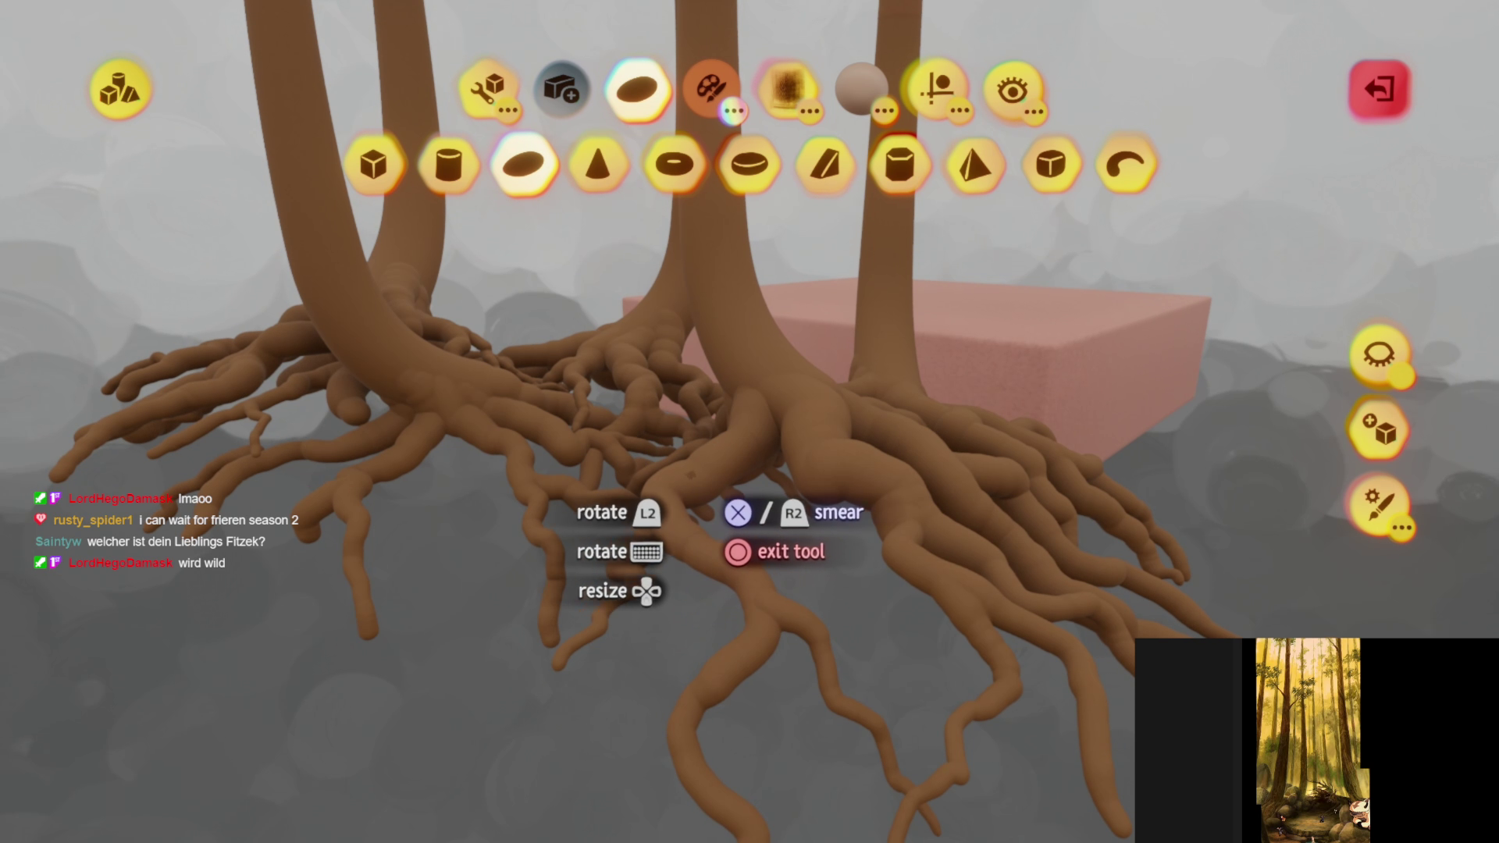
{"action": "middle_click_drag", "start_coordinate": [742, 452], "coordinate": [713, 405]}
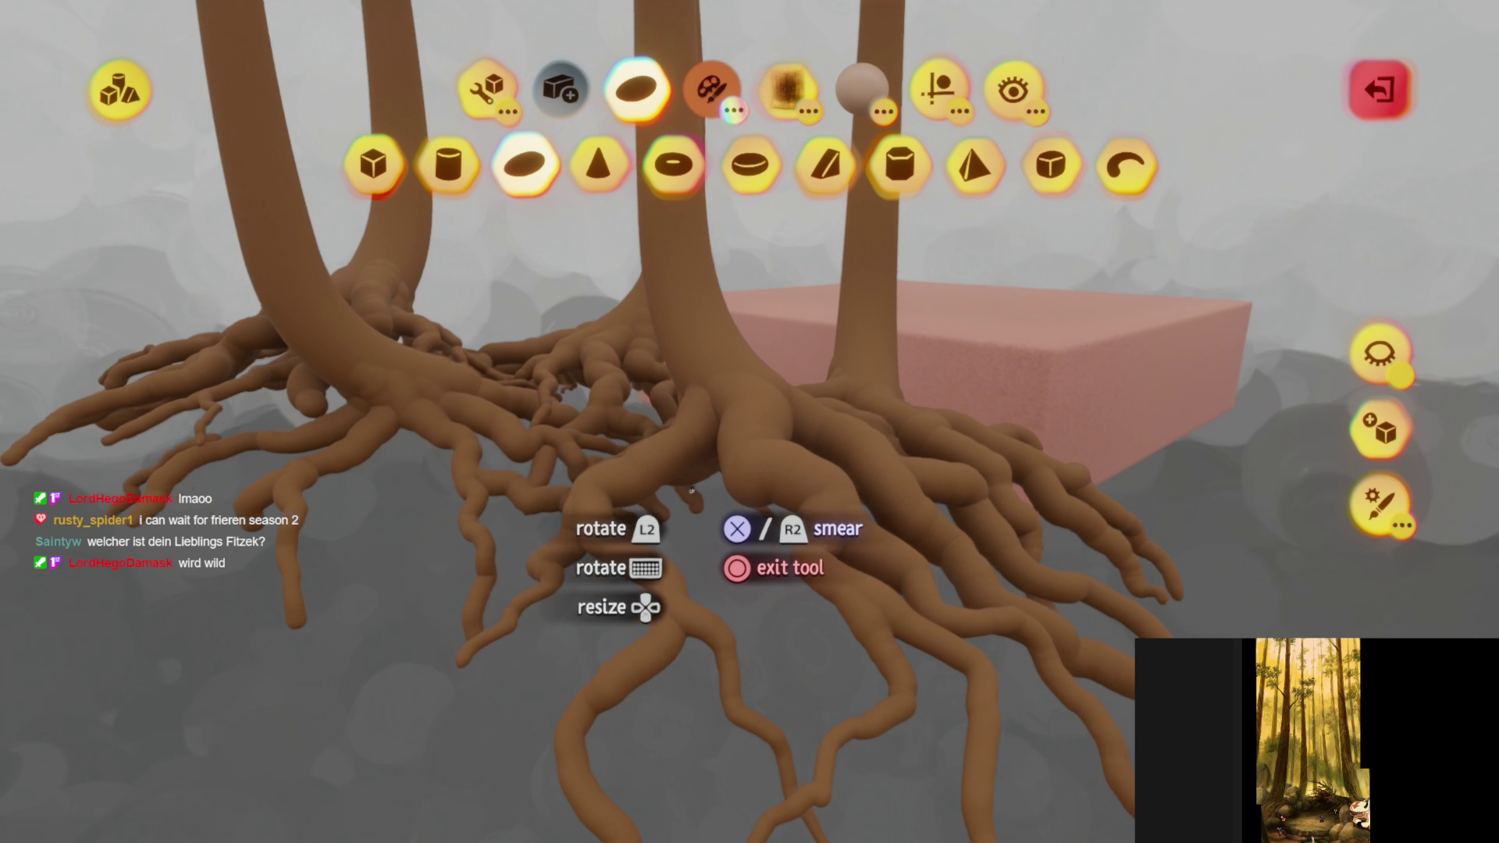
{"action": "key", "text": "Escape"}
{"action": "scroll", "coordinate": [655, 400], "scroll_direction": "up", "scroll_amount": 5}
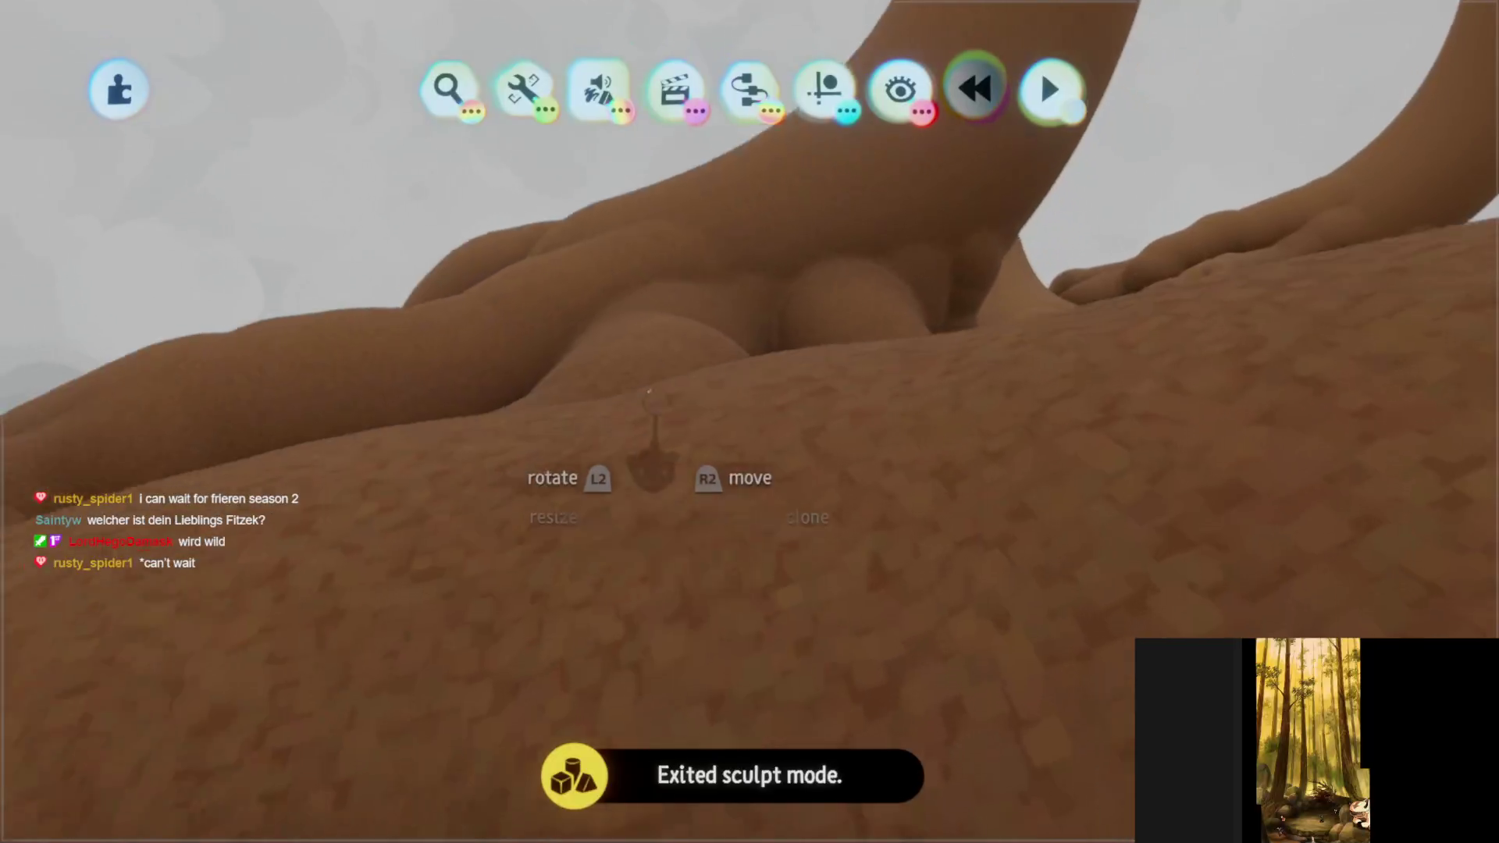
- Resume sculpting the root system and cycle the palette through tools and shapes to colour swatches
{"action": "scroll", "coordinate": [655, 400], "scroll_direction": "down", "scroll_amount": 5}
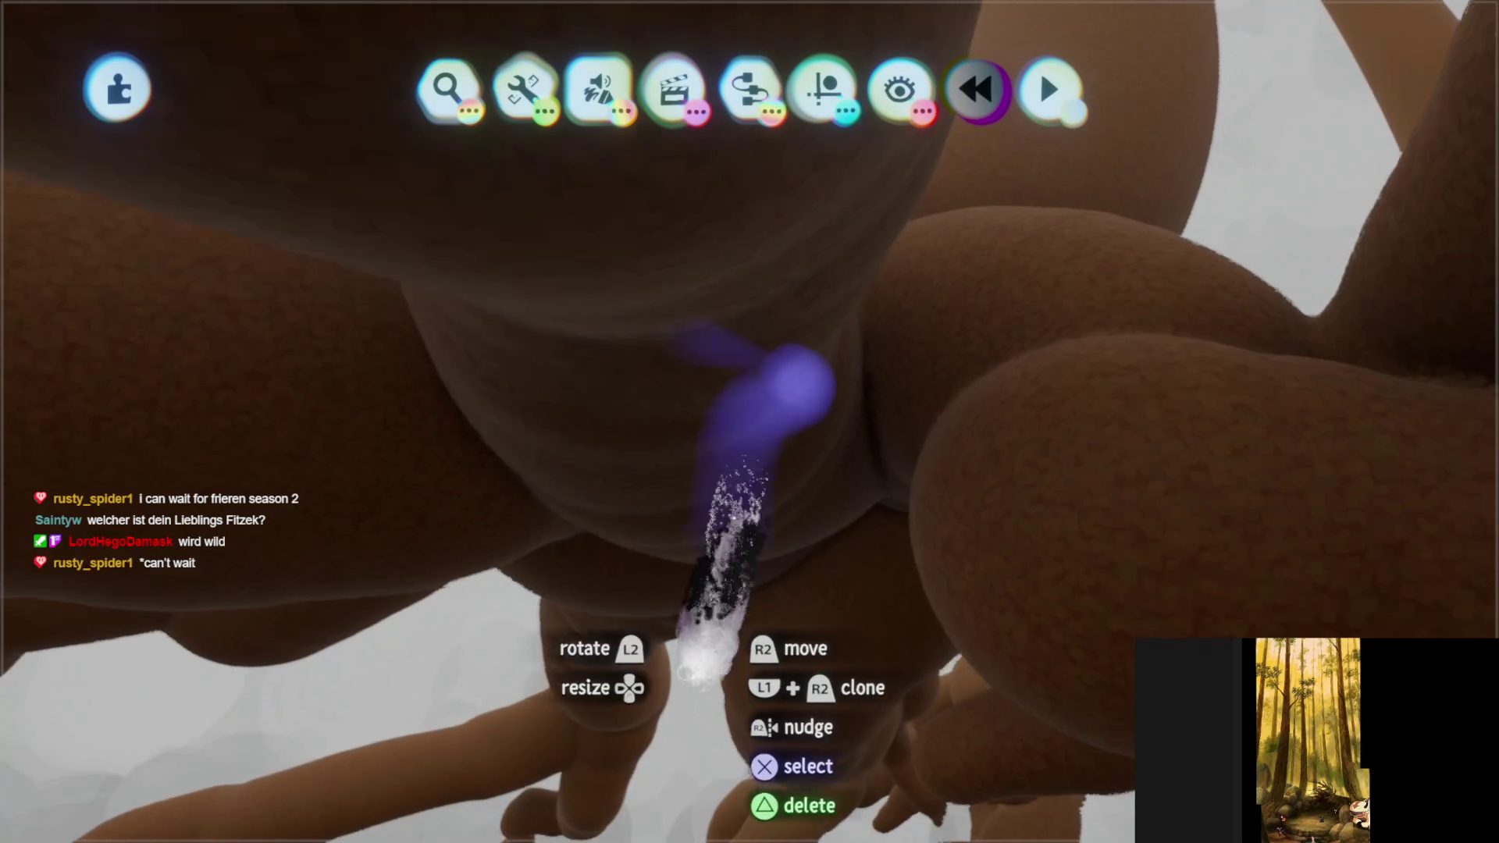
{"action": "scroll", "coordinate": [730, 508], "scroll_direction": "down", "scroll_amount": 5}
{"action": "scroll", "coordinate": [734, 390], "scroll_direction": "up", "scroll_amount": 5}
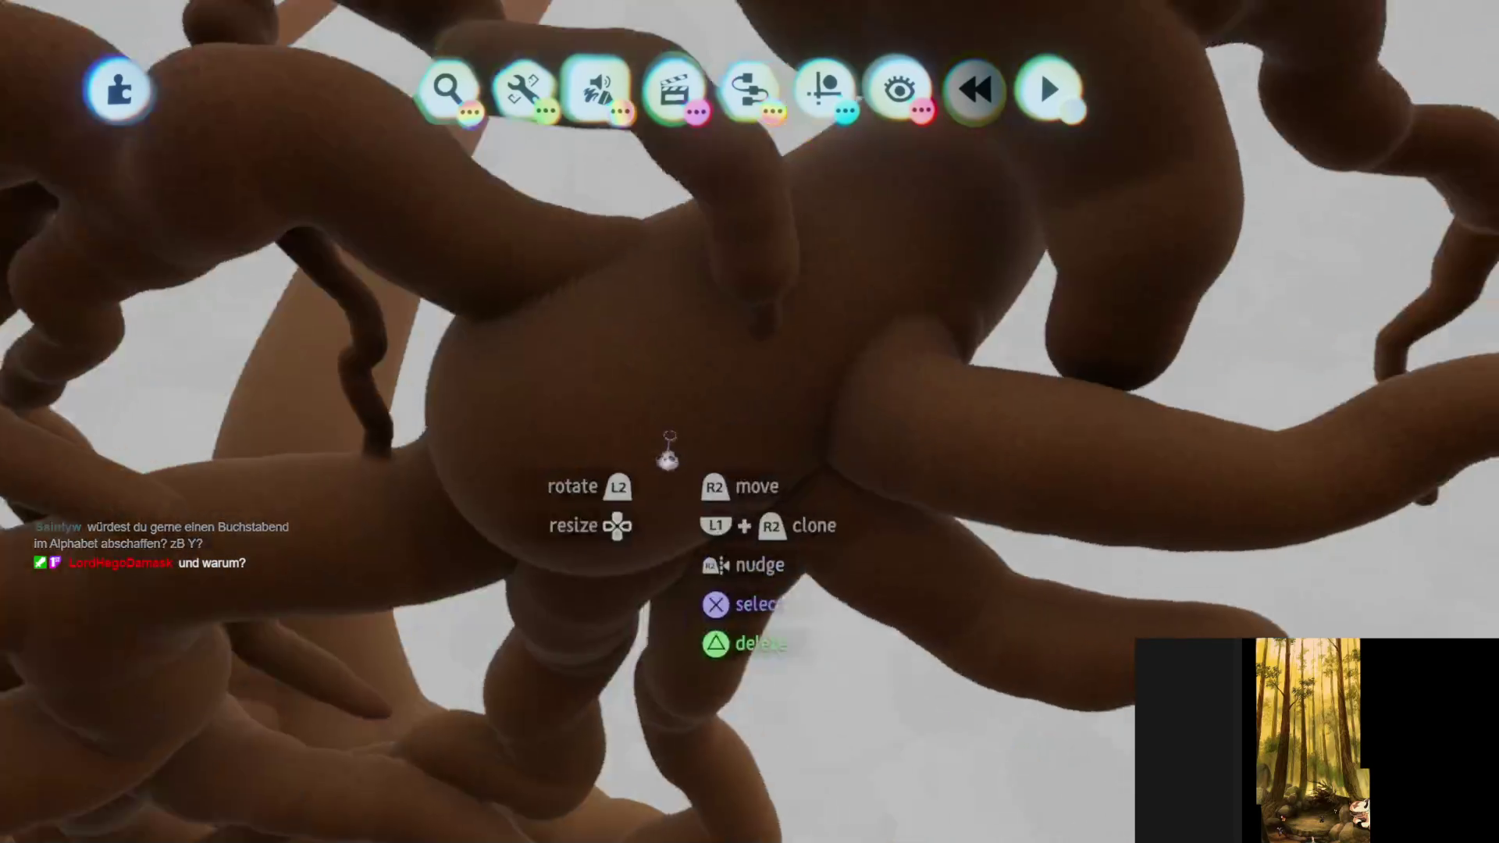
{"action": "double_click", "coordinate": [668, 450]}
{"action": "left_click", "coordinate": [481, 105]}
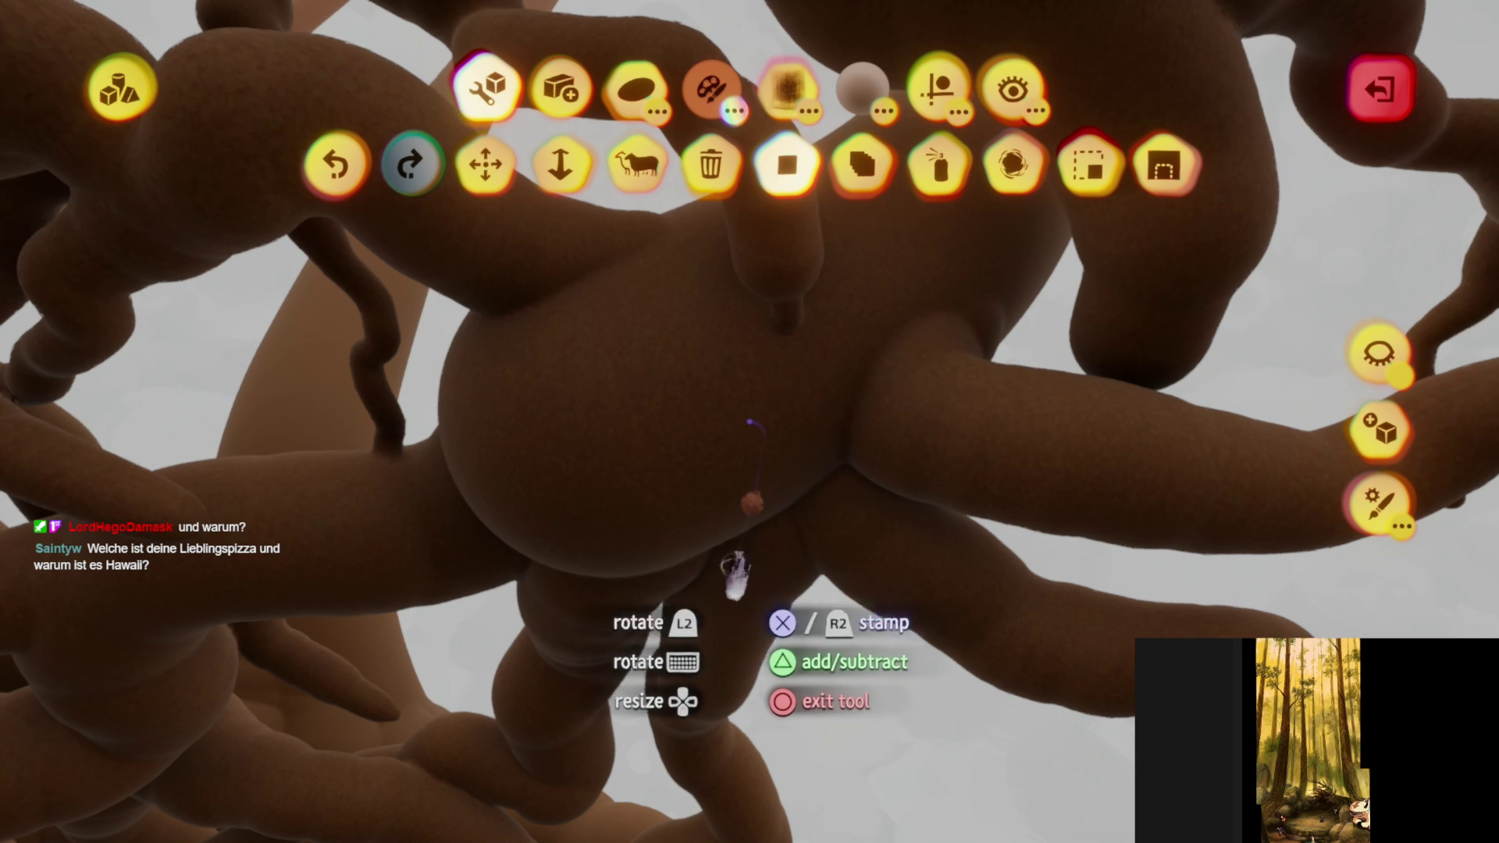
{"action": "left_click", "coordinate": [639, 109]}
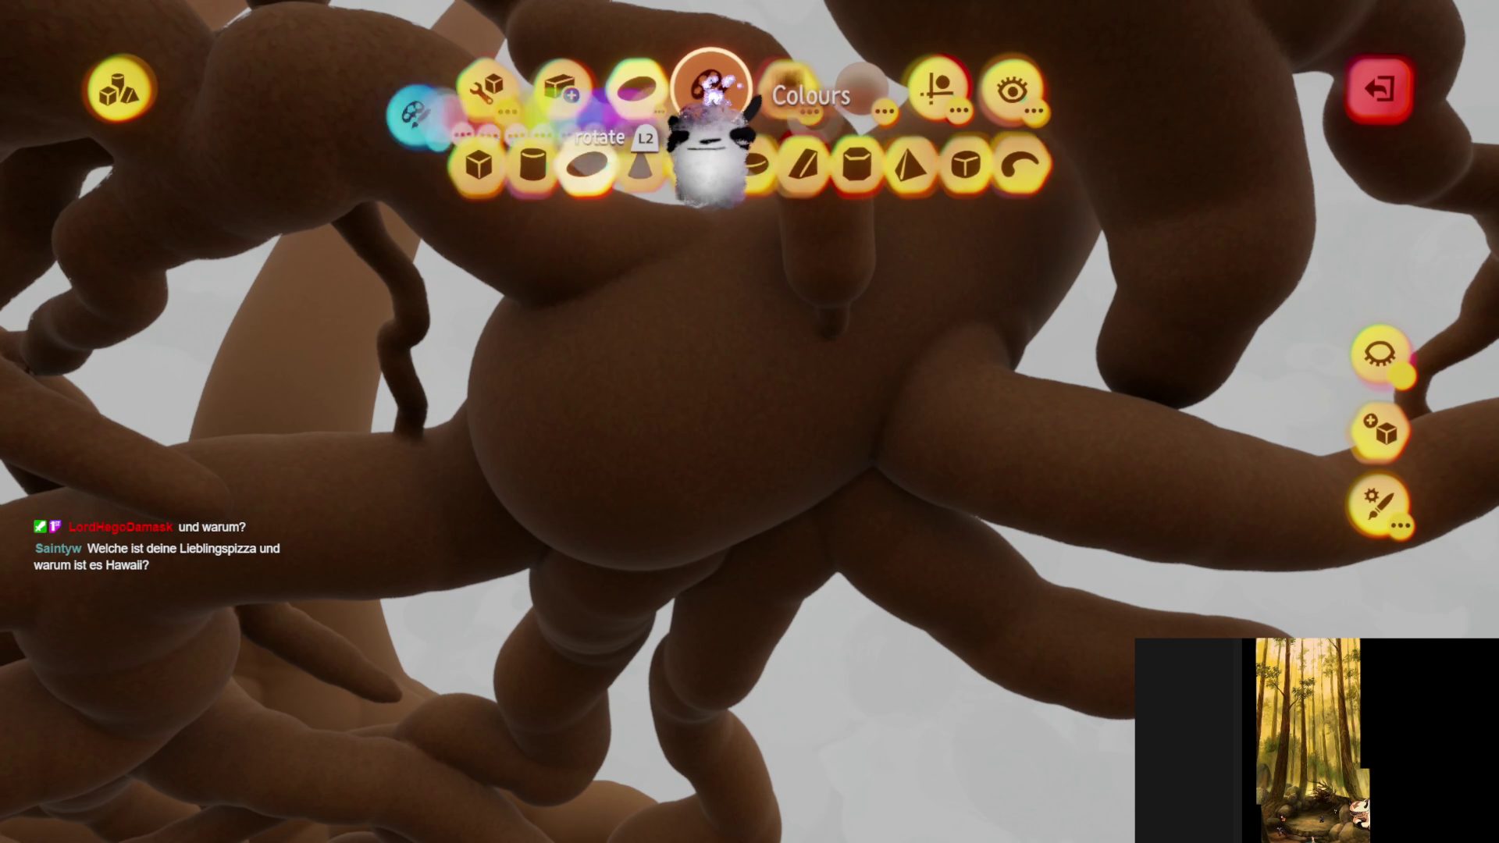
{"action": "left_click", "coordinate": [711, 89]}
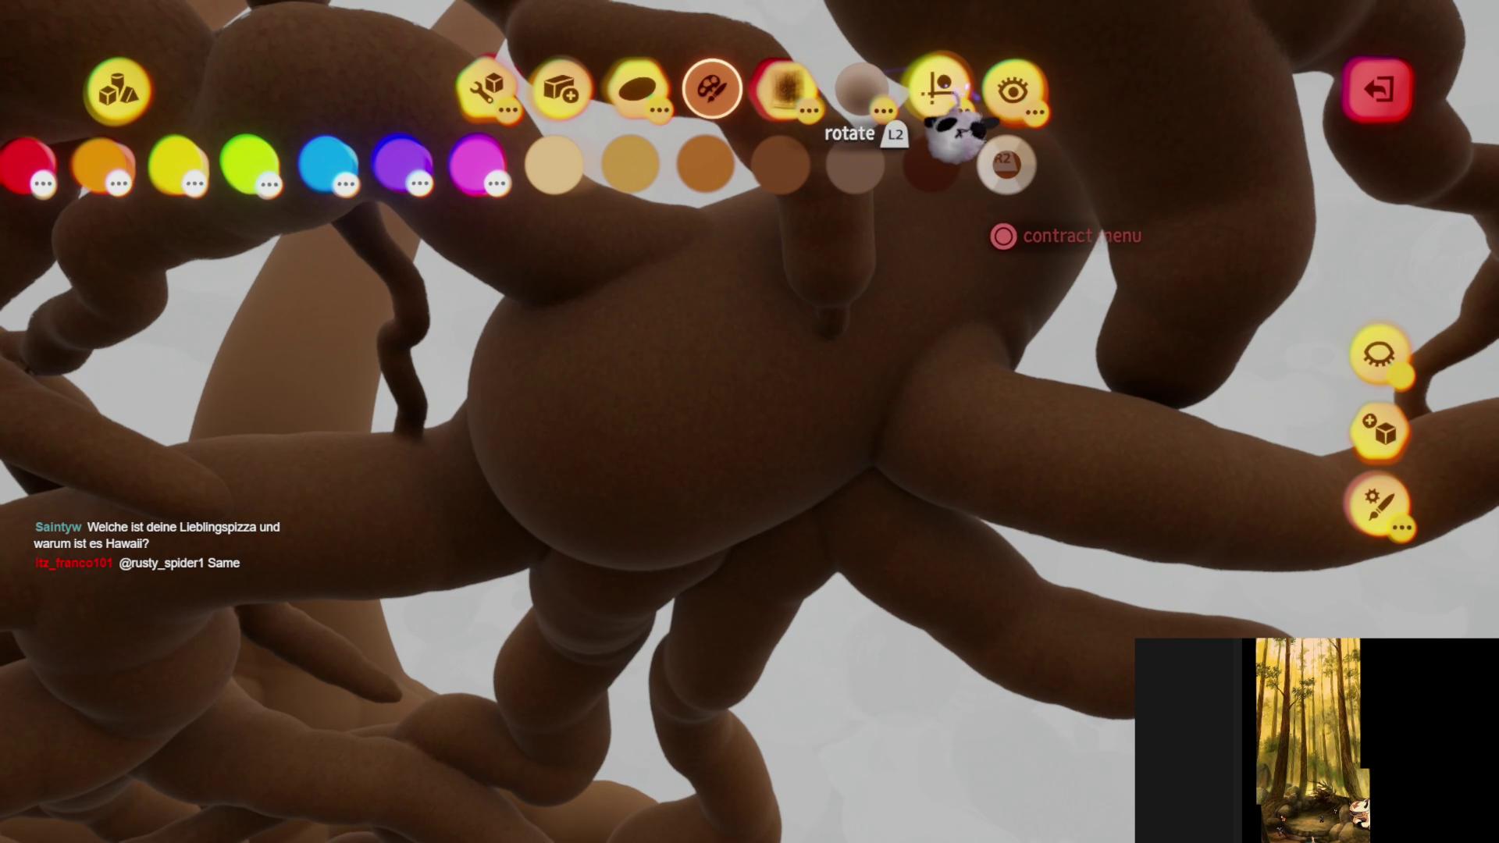
- Pick an enlarged sphere stamp from the guide options and leave the shape editor
{"action": "left_click", "coordinate": [936, 89]}
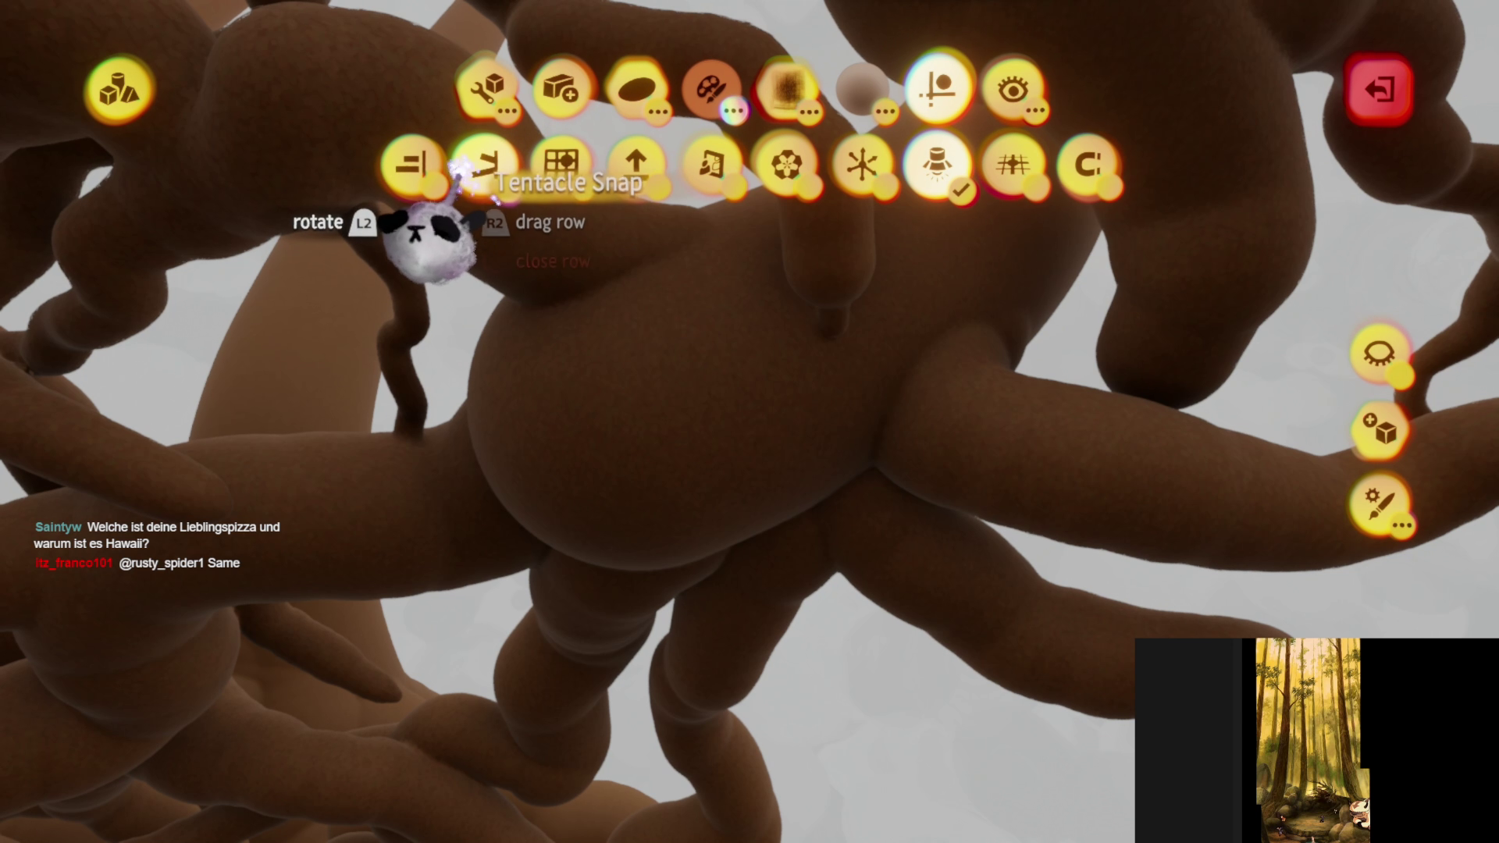
{"action": "left_click", "coordinate": [706, 94]}
{"action": "key", "text": "Escape"}
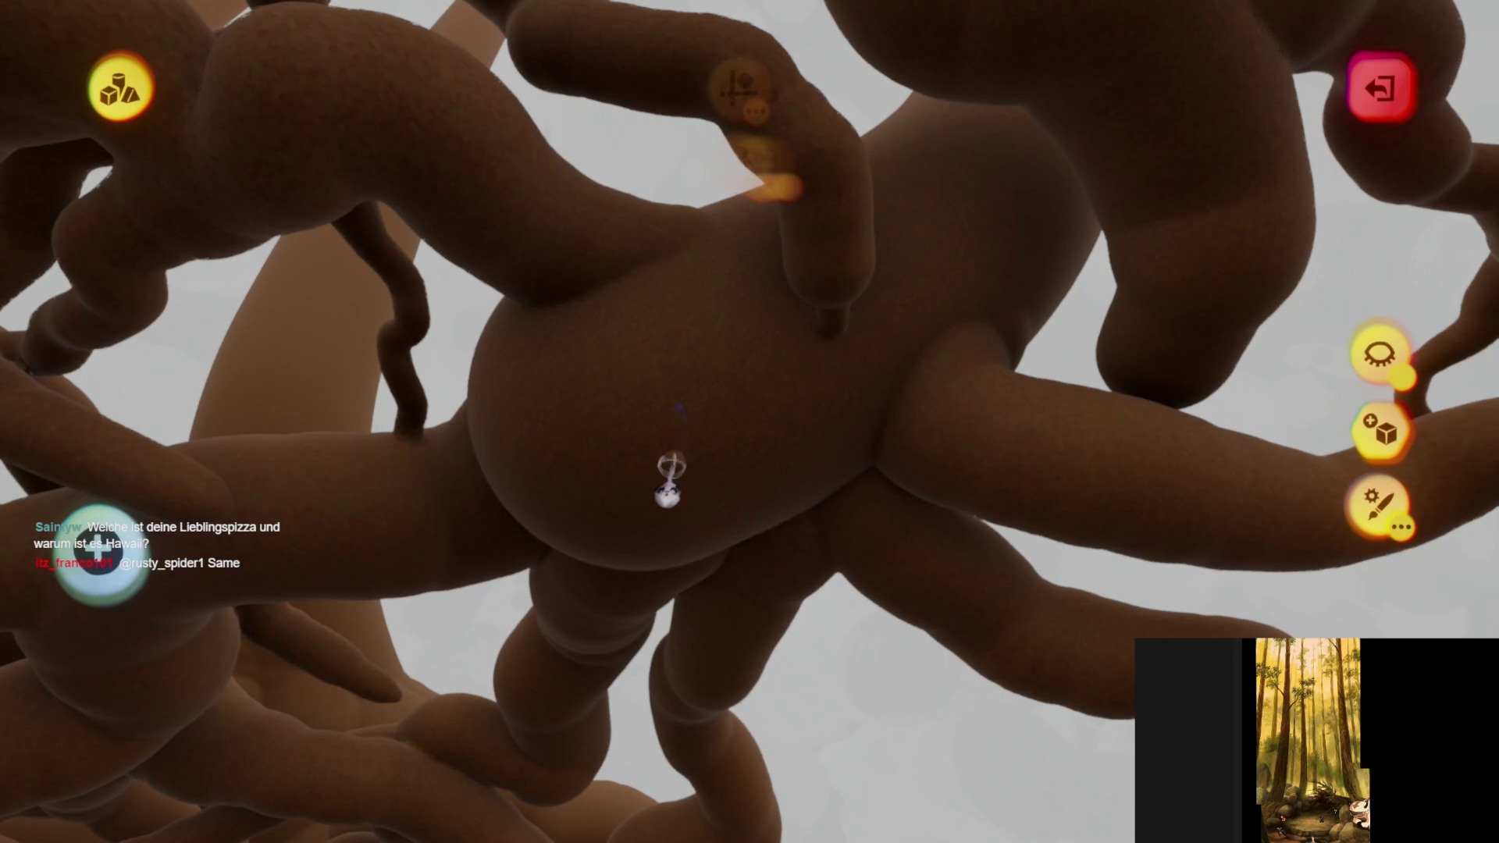
{"action": "scroll", "coordinate": [636, 539], "scroll_direction": "up", "scroll_amount": 5}
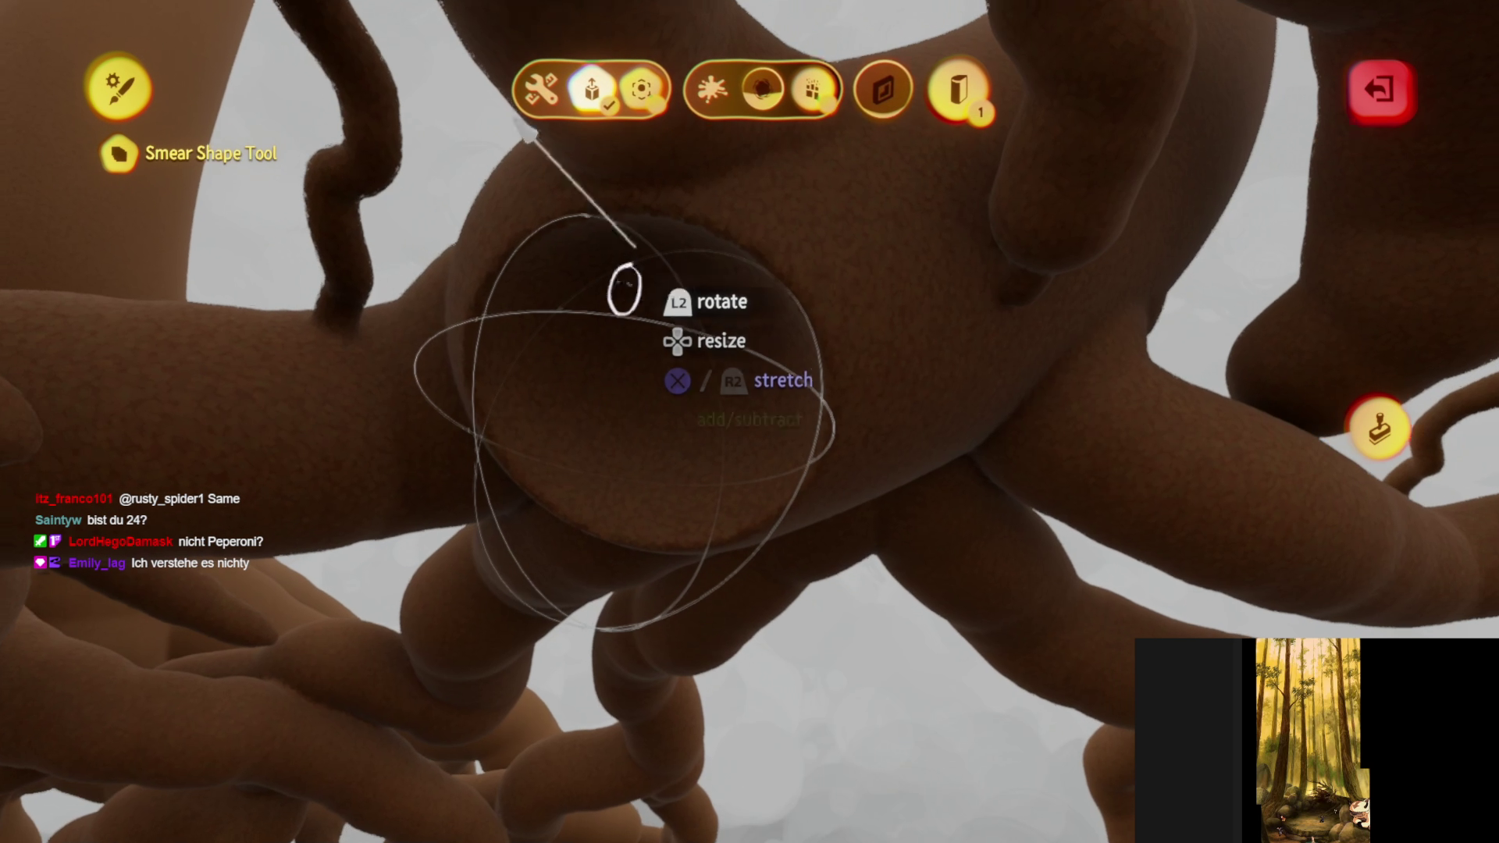
{"action": "key", "text": "Escape"}
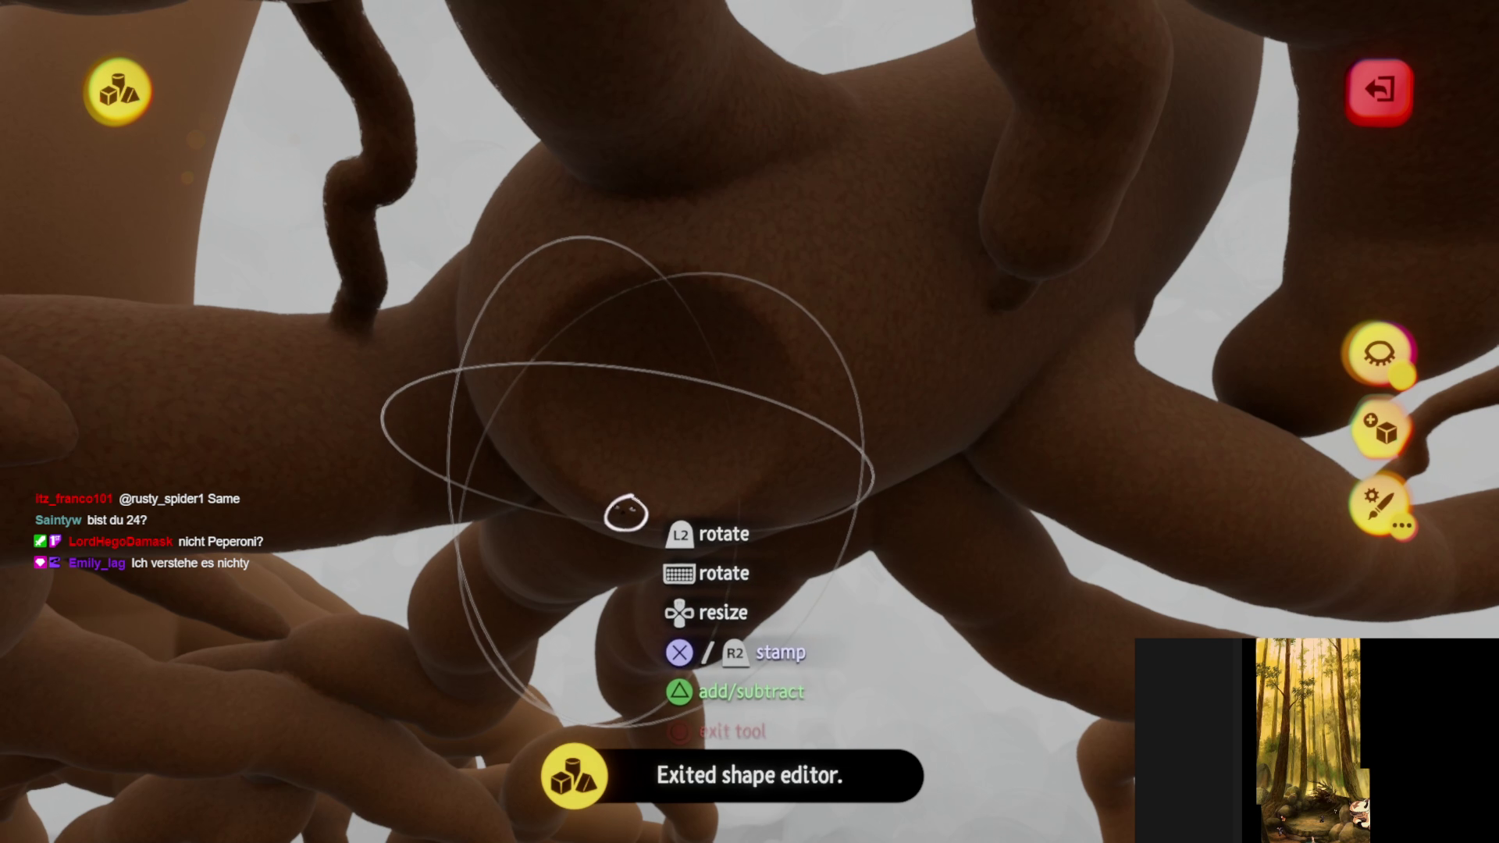
{"action": "left_click", "coordinate": [624, 514]}
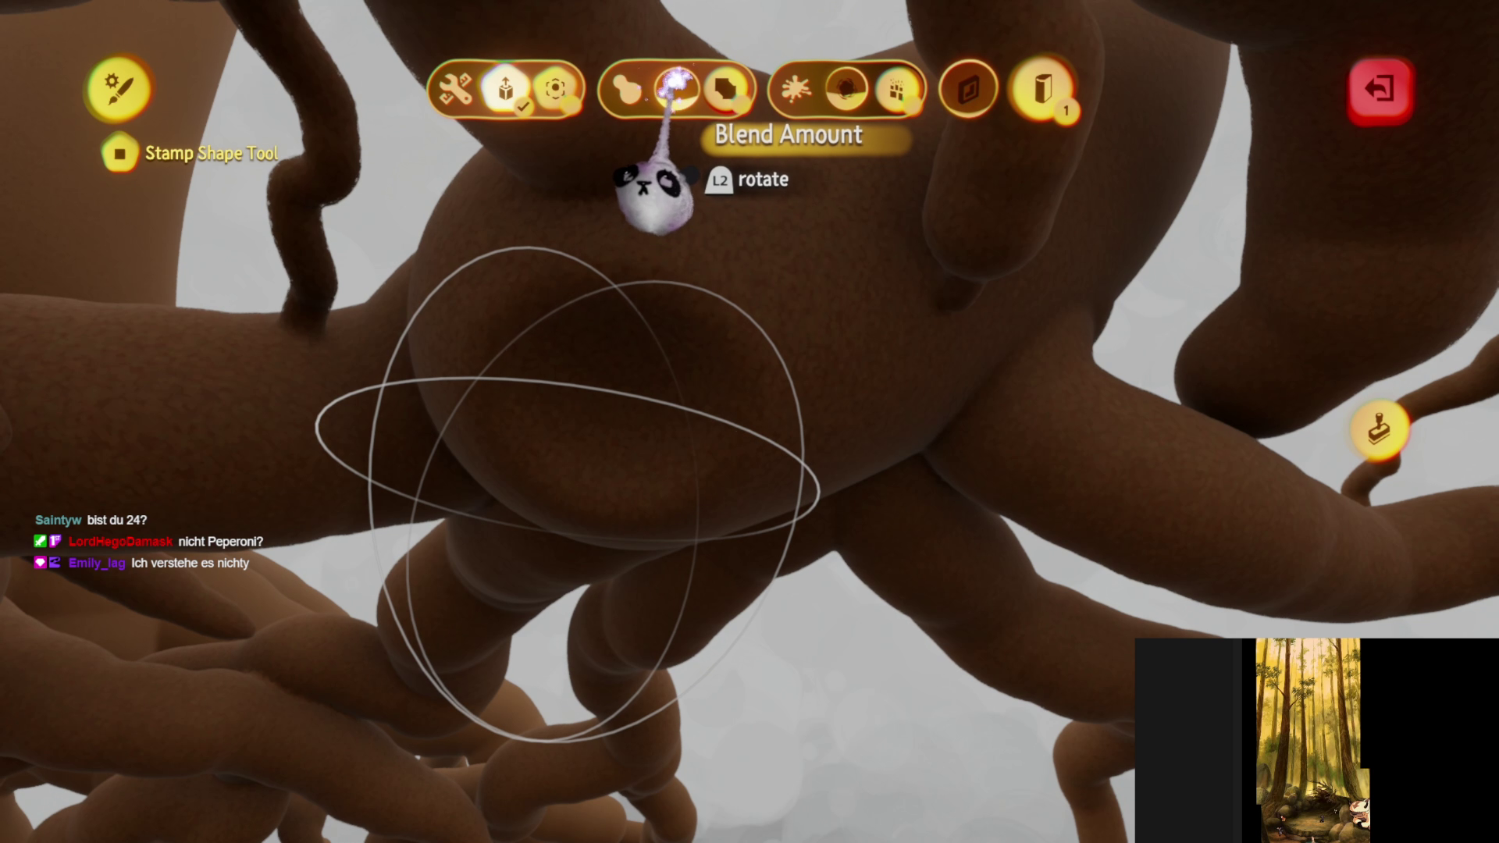
{"action": "key", "text": "Escape"}
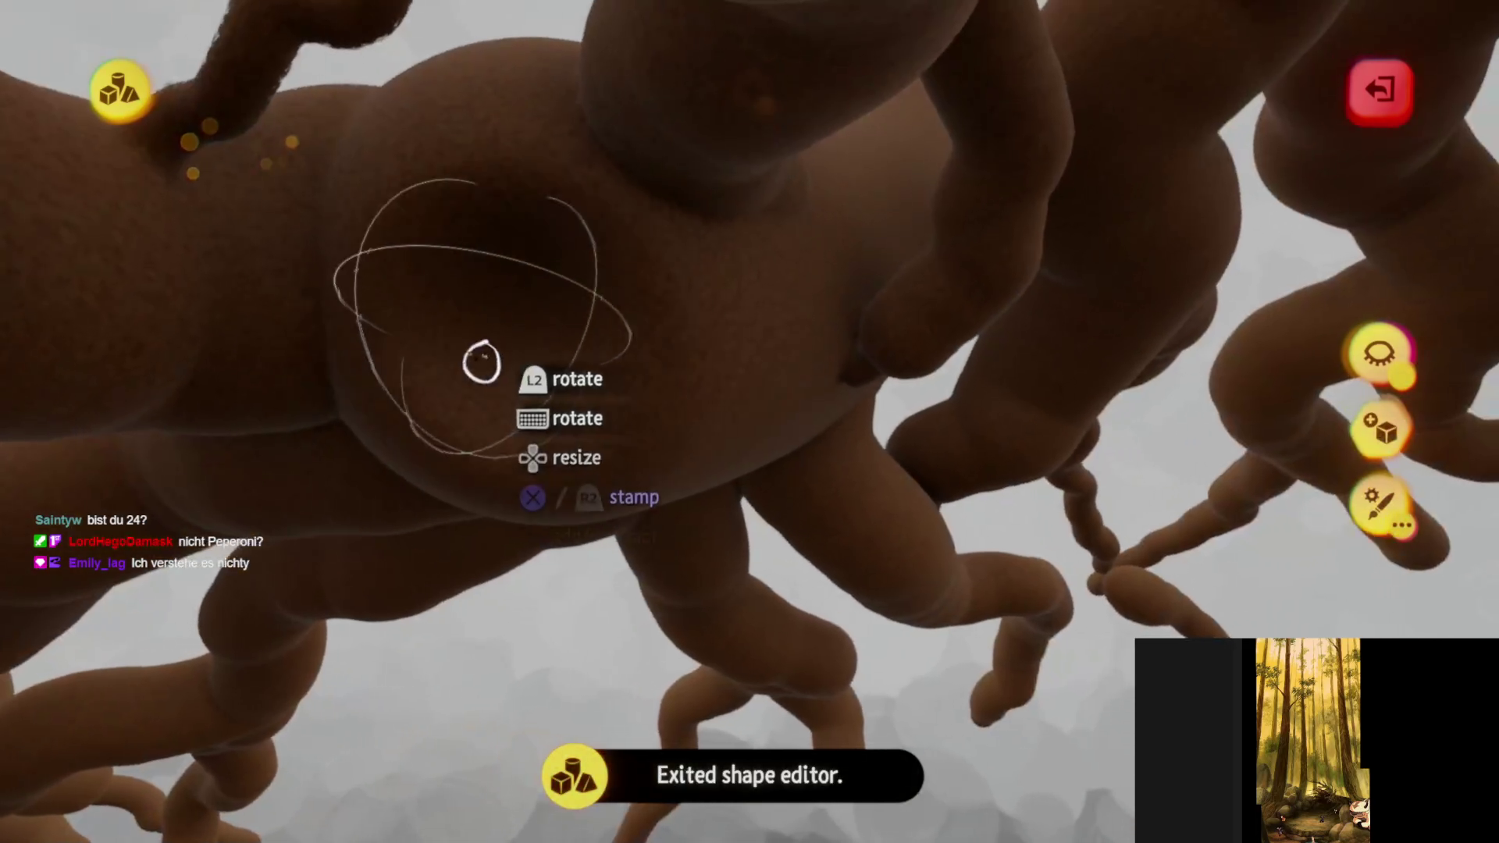
{"action": "mouse_move", "coordinate": [473, 404]}
{"action": "middle_mouse_down"}
{"action": "mouse_move", "coordinate": [488, 528]}
{"action": "mouse_move", "coordinate": [569, 425]}
{"action": "mouse_move", "coordinate": [538, 529]}
{"action": "mouse_move", "coordinate": [573, 434]}
{"action": "mouse_move", "coordinate": [545, 428]}
{"action": "middle_mouse_up"}
{"action": "mouse_move", "coordinate": [747, 482]}
{"action": "middle_mouse_down"}
{"action": "mouse_move", "coordinate": [709, 710]}
{"action": "mouse_move", "coordinate": [692, 602]}
{"action": "mouse_move", "coordinate": [724, 564]}
{"action": "mouse_move", "coordinate": [681, 496]}
{"action": "mouse_move", "coordinate": [704, 523]}
{"action": "middle_mouse_up"}
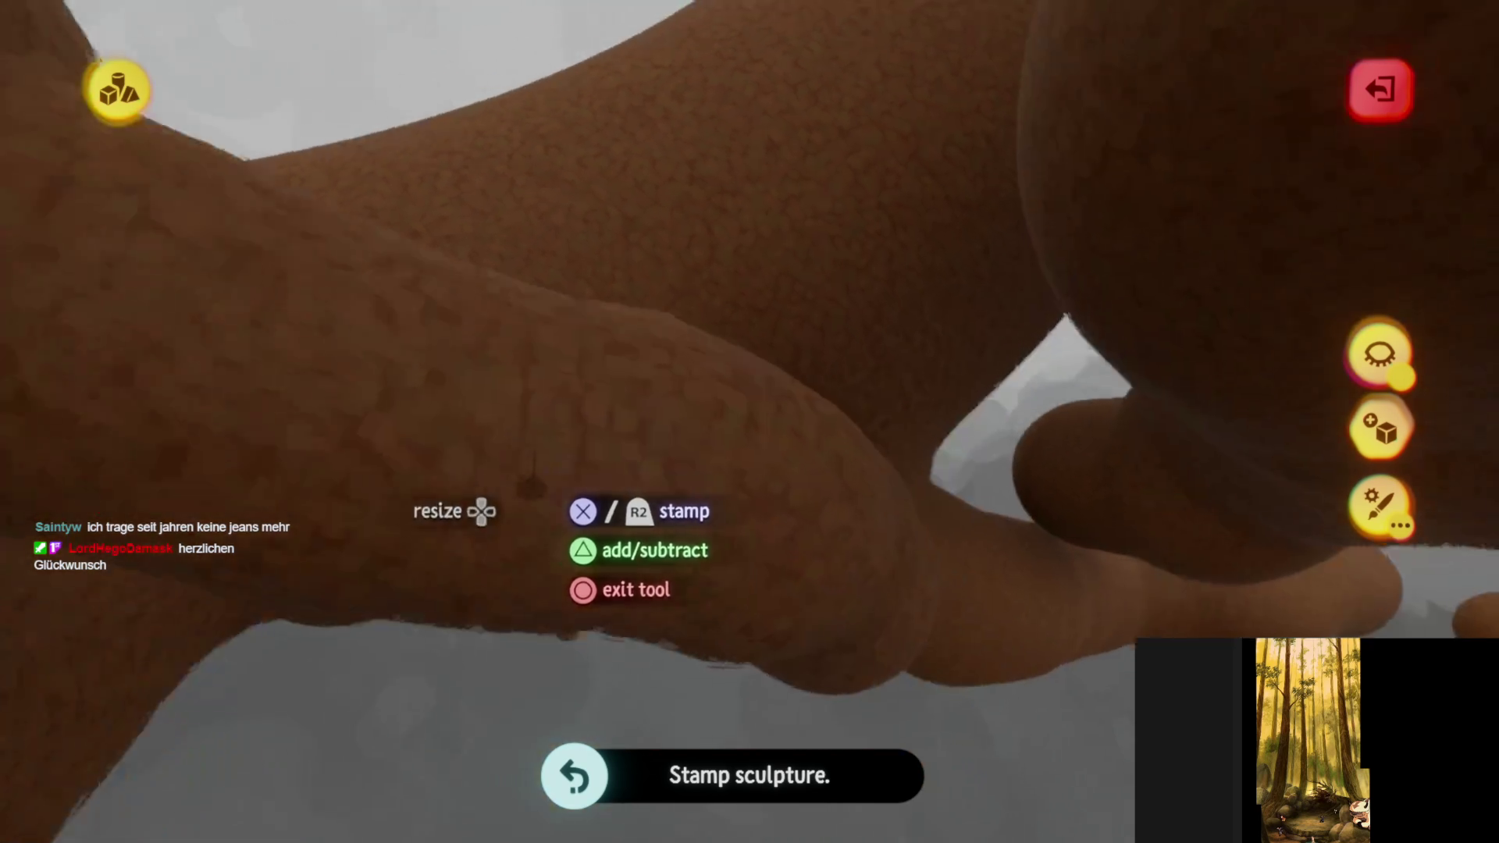
{"action": "middle_click_drag", "start_coordinate": [532, 483], "coordinate": [521, 486]}
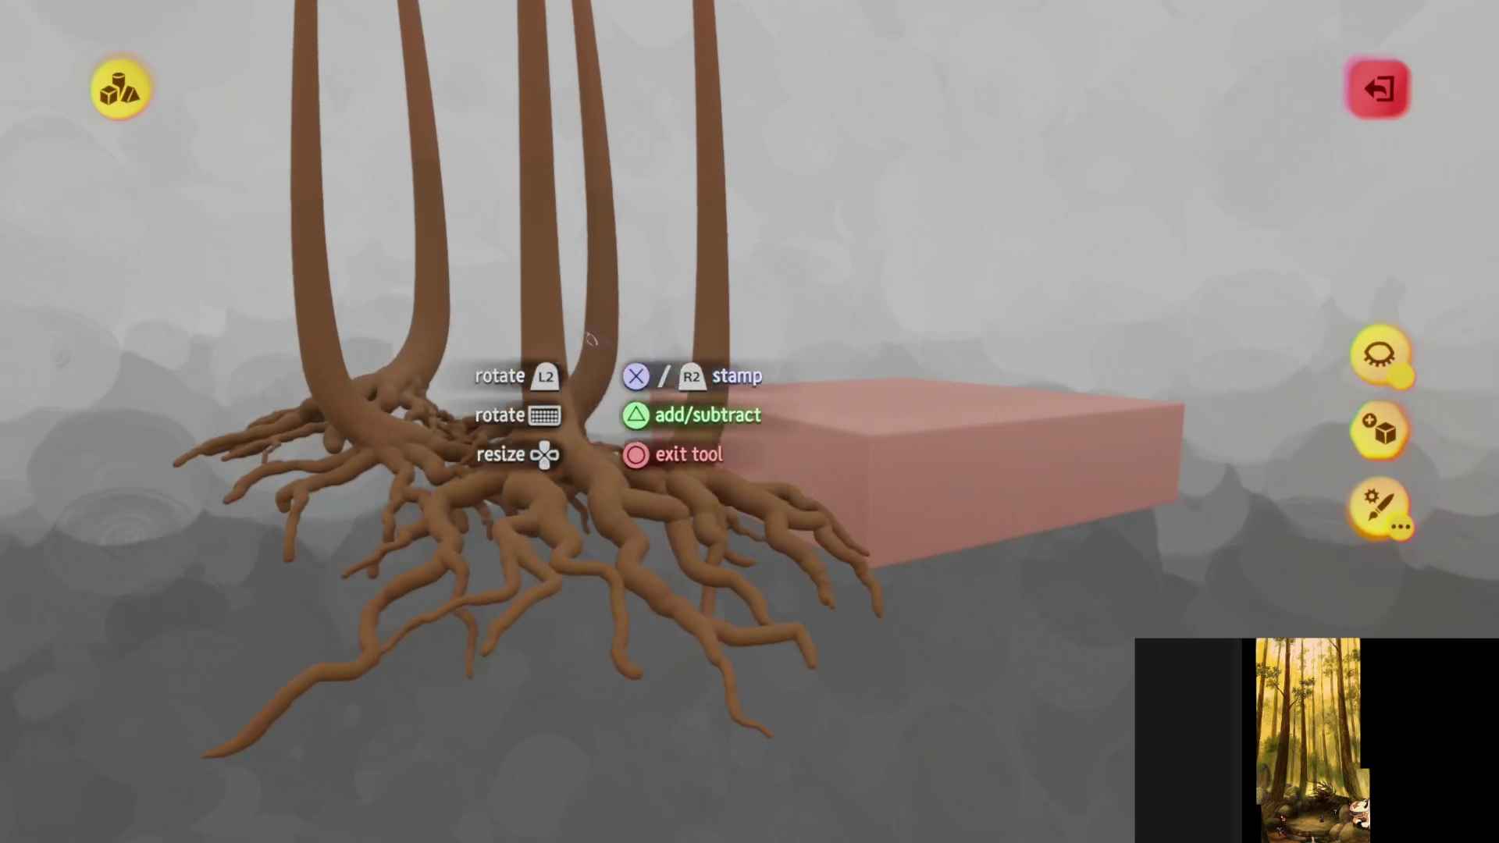
- Exit sculpting once the roots spread into a wide, branching mat under the trunks
{"action": "key", "text": "Escape"}
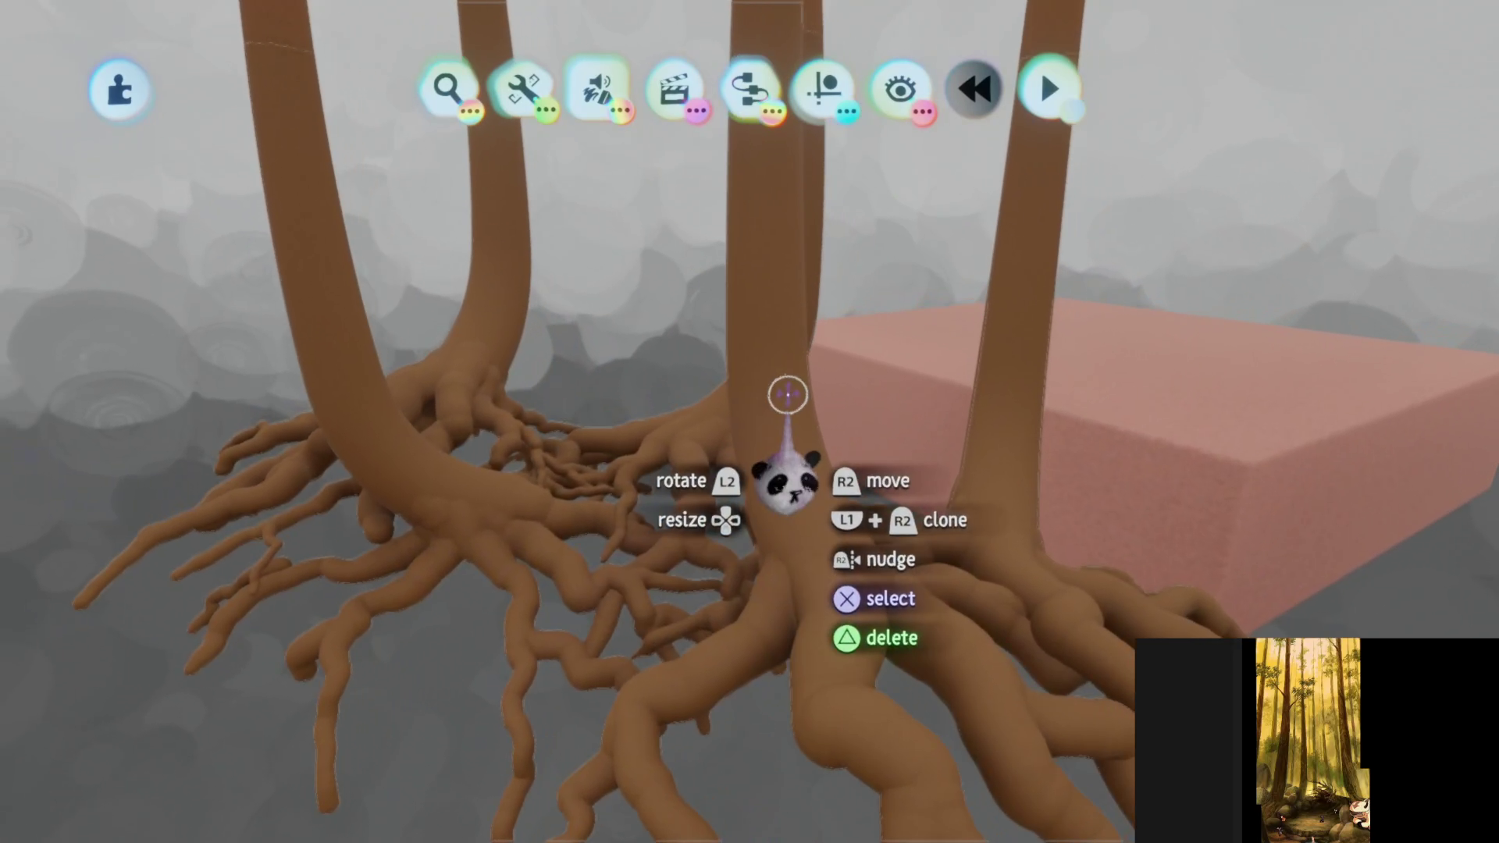
- Re-enter sculpting on the brown root sculpture
{"action": "left_click", "coordinate": [786, 485]}
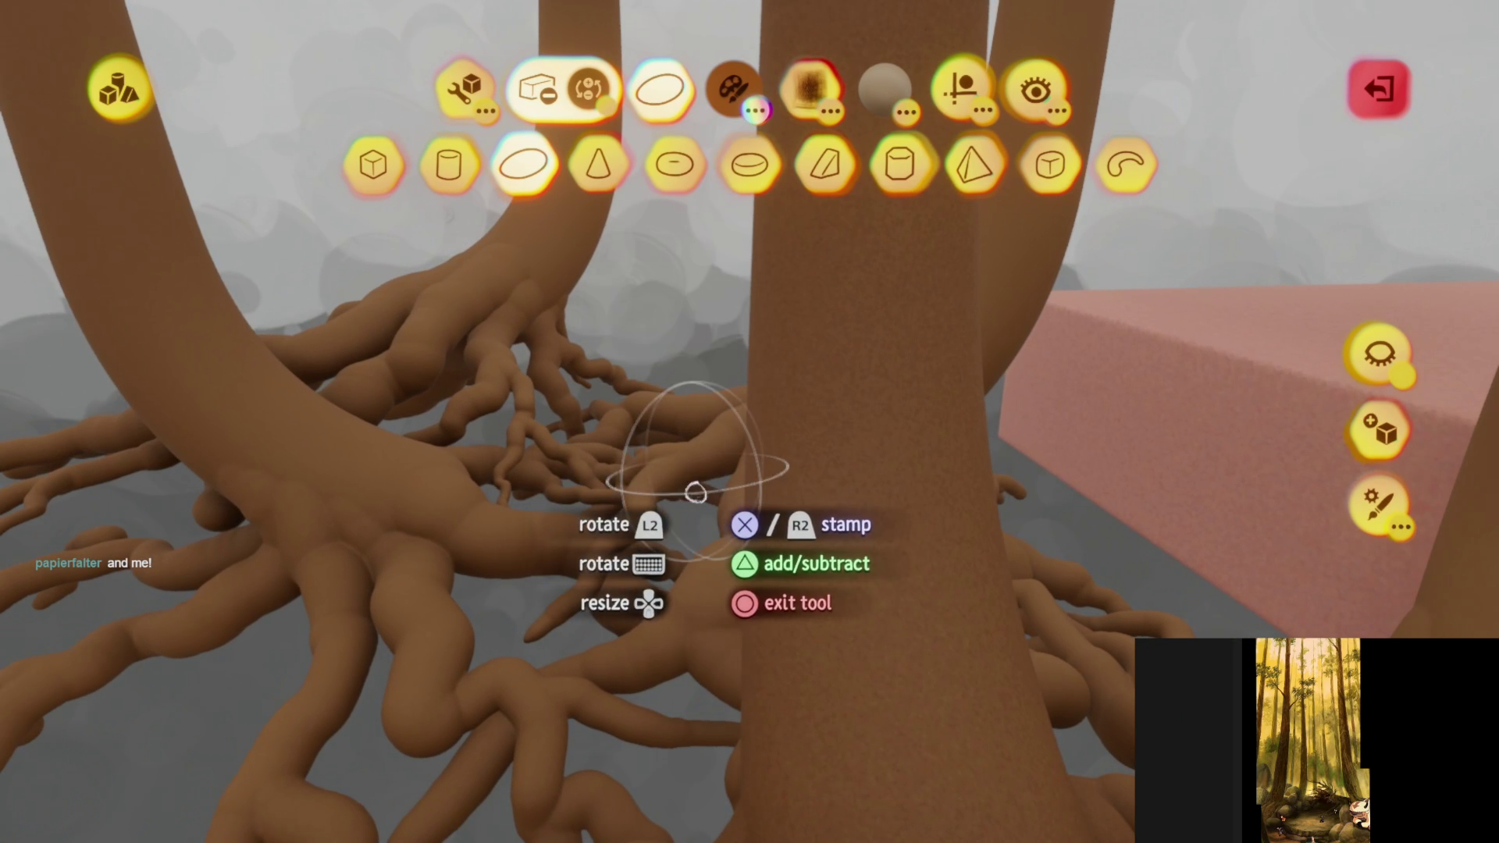
- Choose the Donut stamp shape and set the guide to keep it upright
{"action": "left_click", "coordinate": [700, 427]}
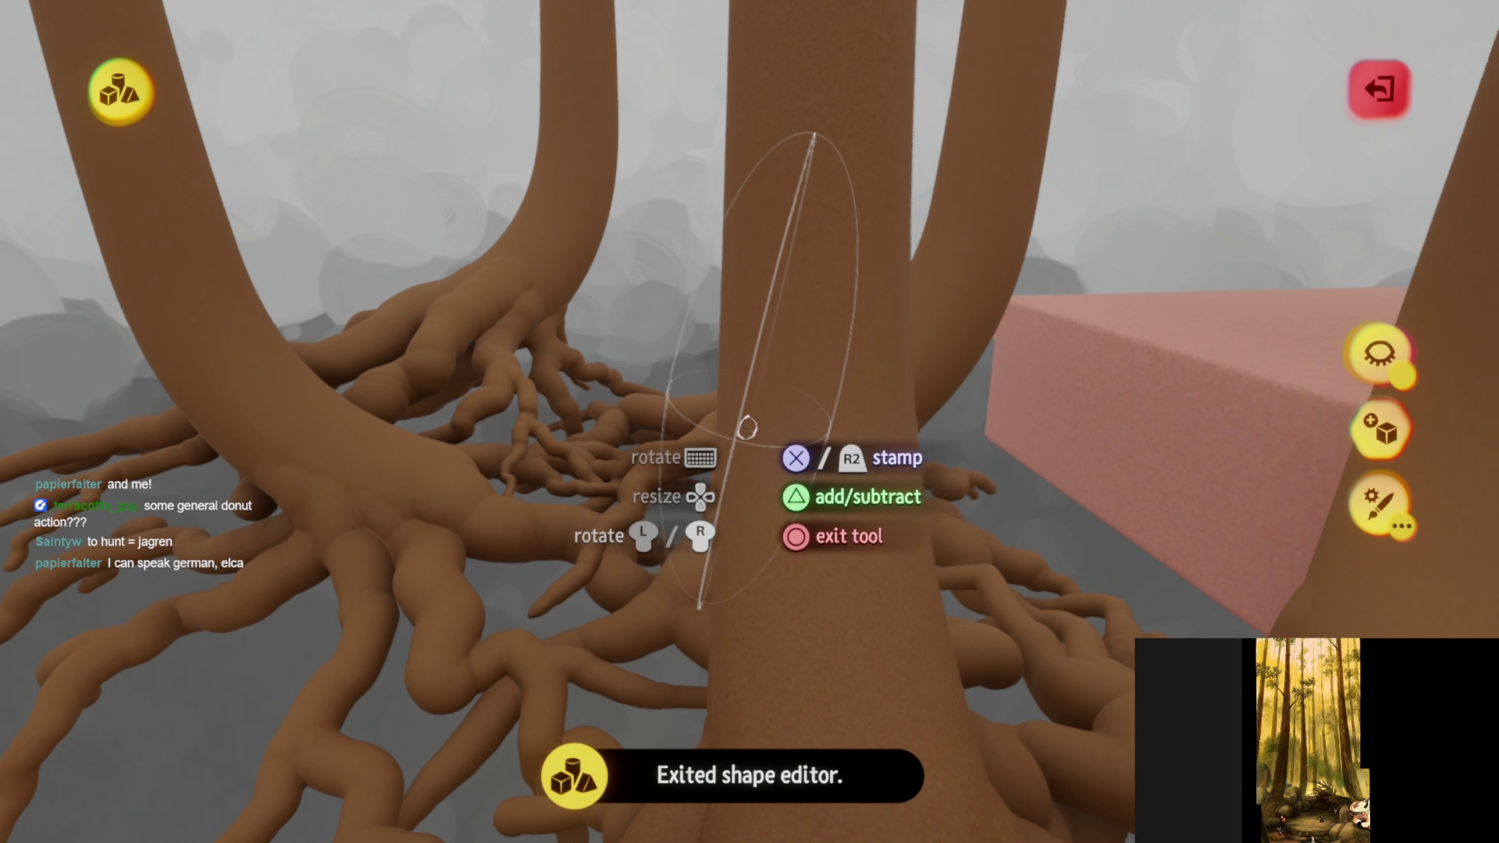
{"action": "key", "text": "Escape"}
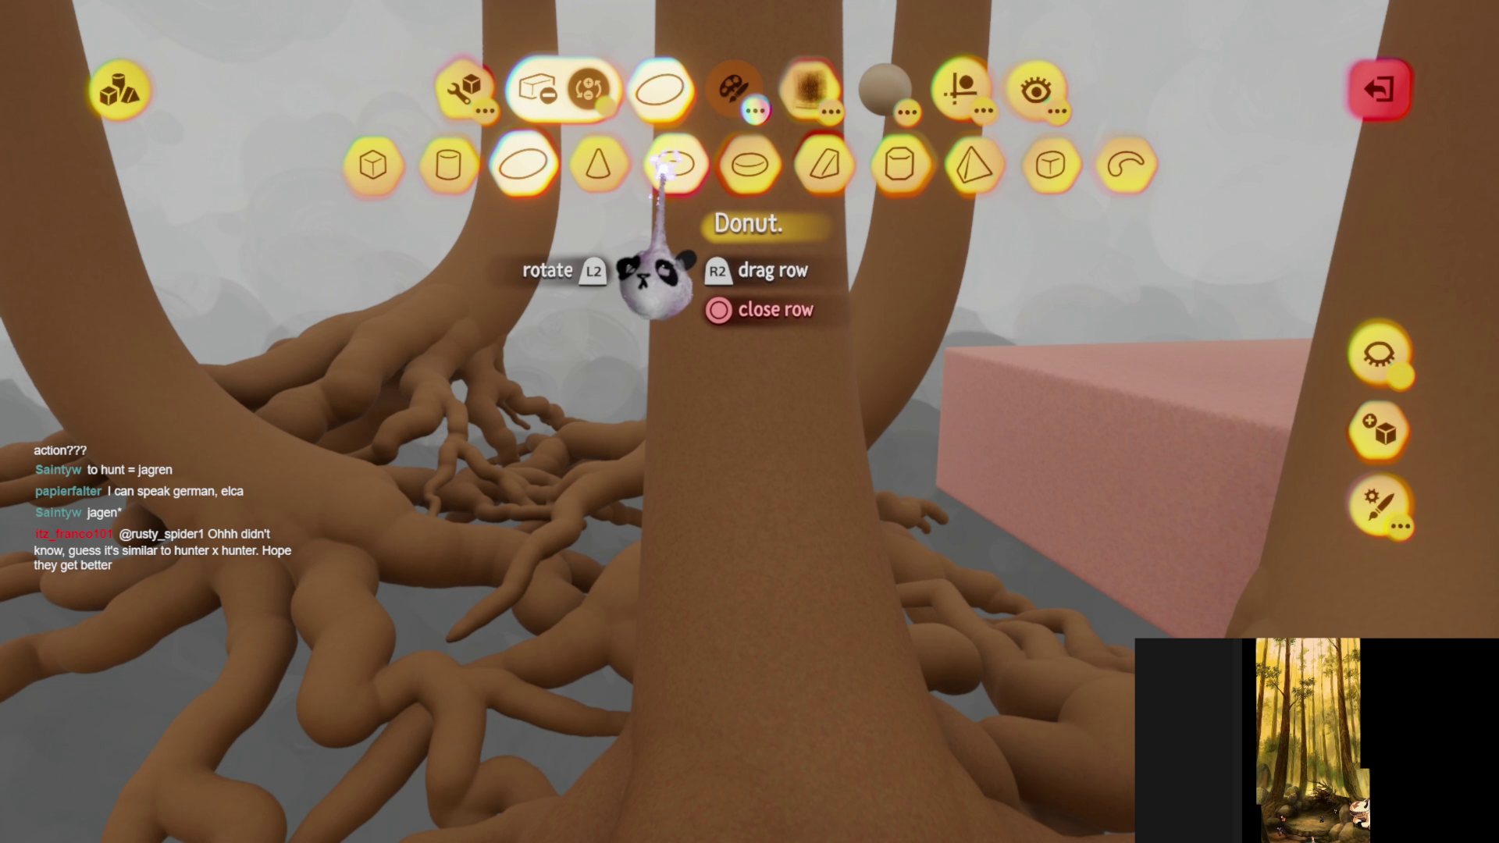
{"action": "left_click", "coordinate": [663, 168]}
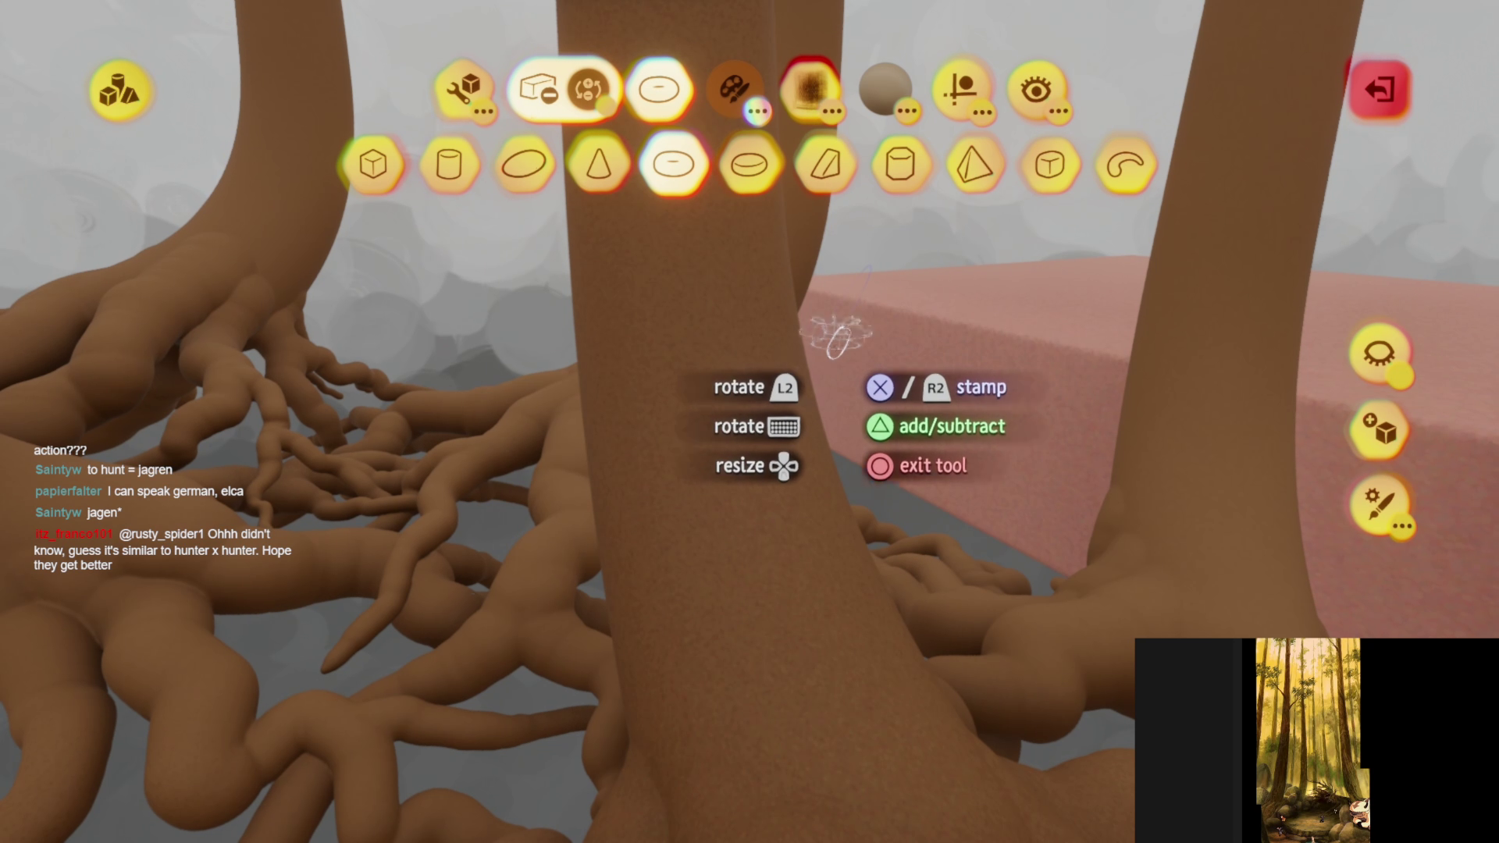
{"action": "left_click", "coordinate": [960, 87]}
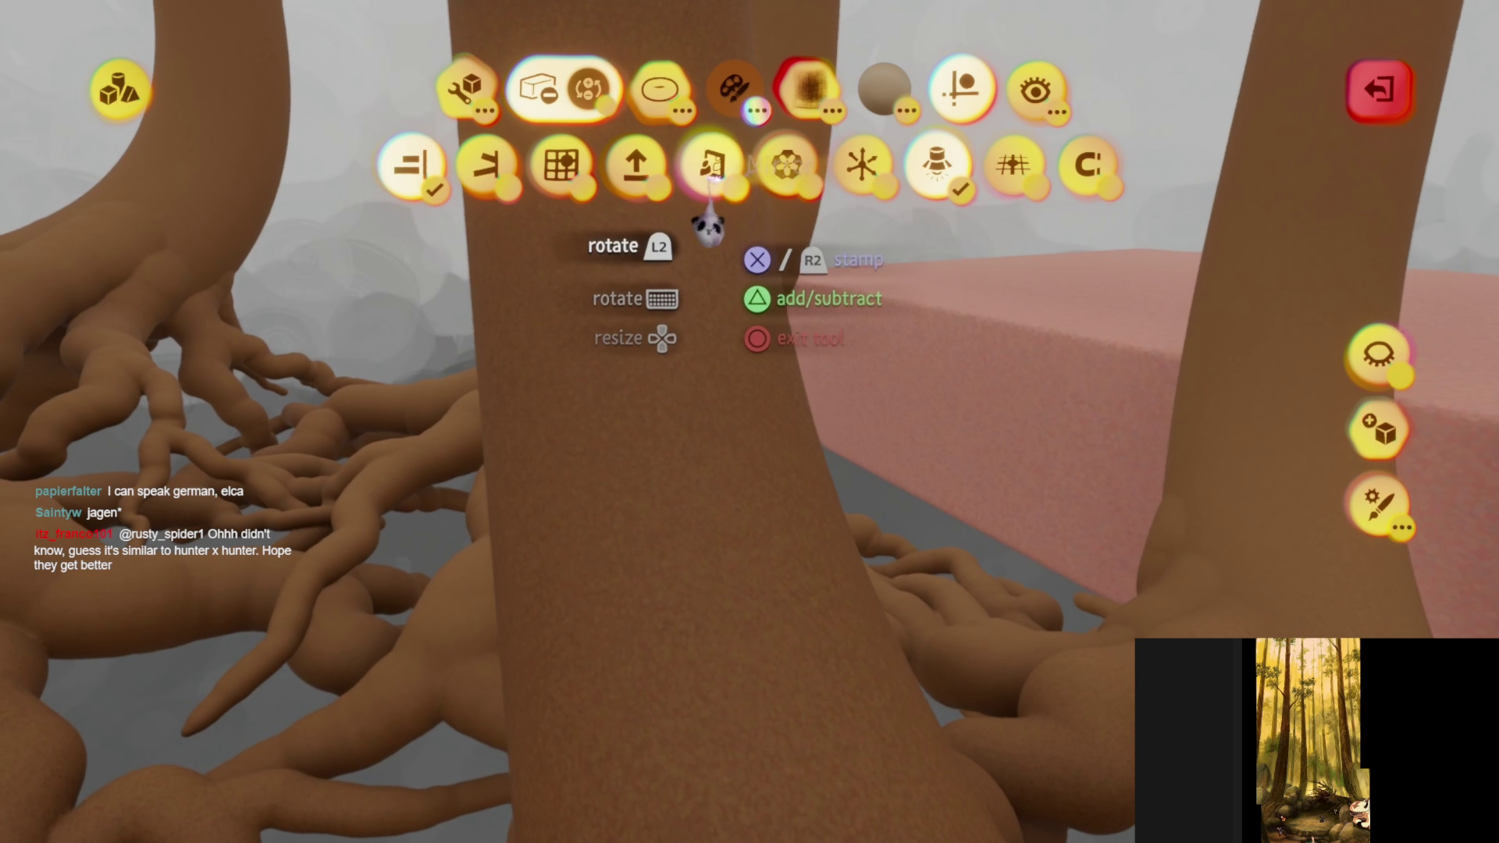
{"action": "left_click", "coordinate": [628, 165]}
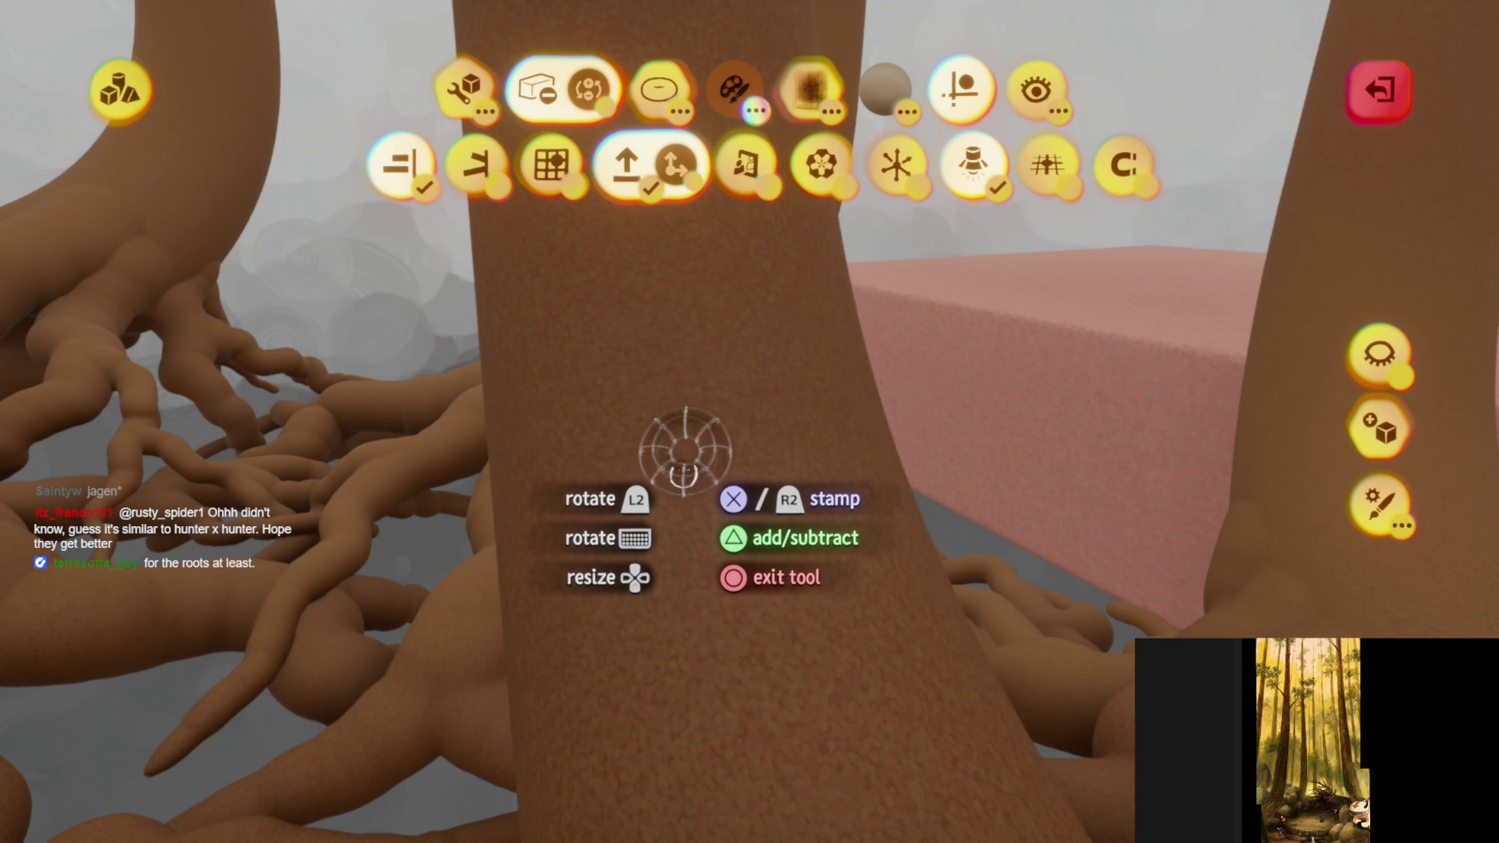
- Pick a brown colour and stamp the texture into a close-up root surface
{"action": "mouse_move", "coordinate": [680, 453]}
{"action": "middle_mouse_down"}
{"action": "mouse_move", "coordinate": [669, 425]}
{"action": "mouse_move", "coordinate": [660, 526]}
{"action": "mouse_move", "coordinate": [670, 469]}
{"action": "mouse_move", "coordinate": [636, 386]}
{"action": "mouse_move", "coordinate": [502, 241]}
{"action": "mouse_move", "coordinate": [563, 273]}
{"action": "middle_mouse_up"}
{"action": "key", "text": "Escape"}
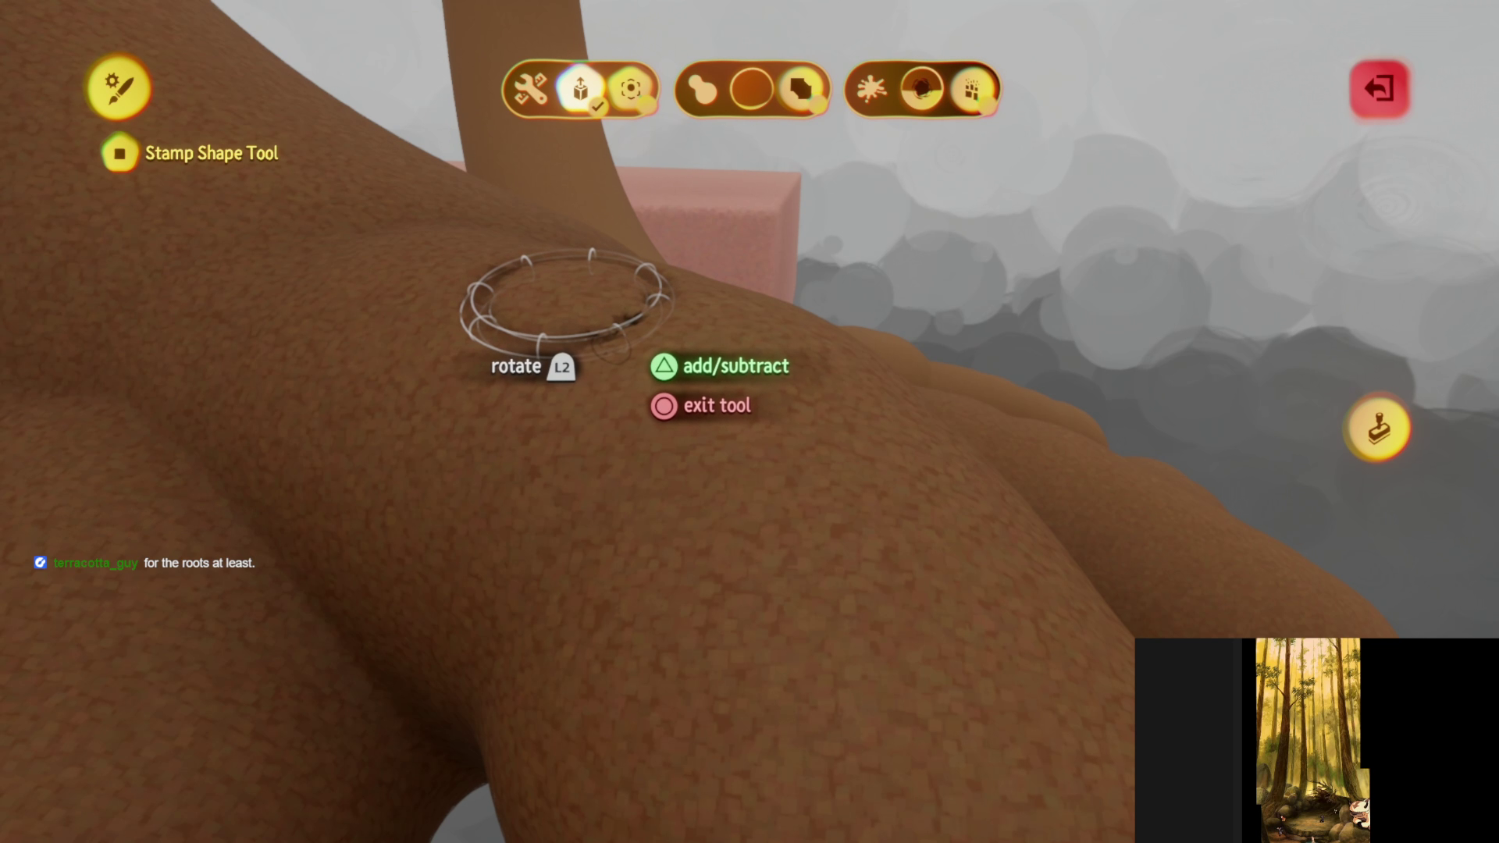
{"action": "key", "text": "Escape"}
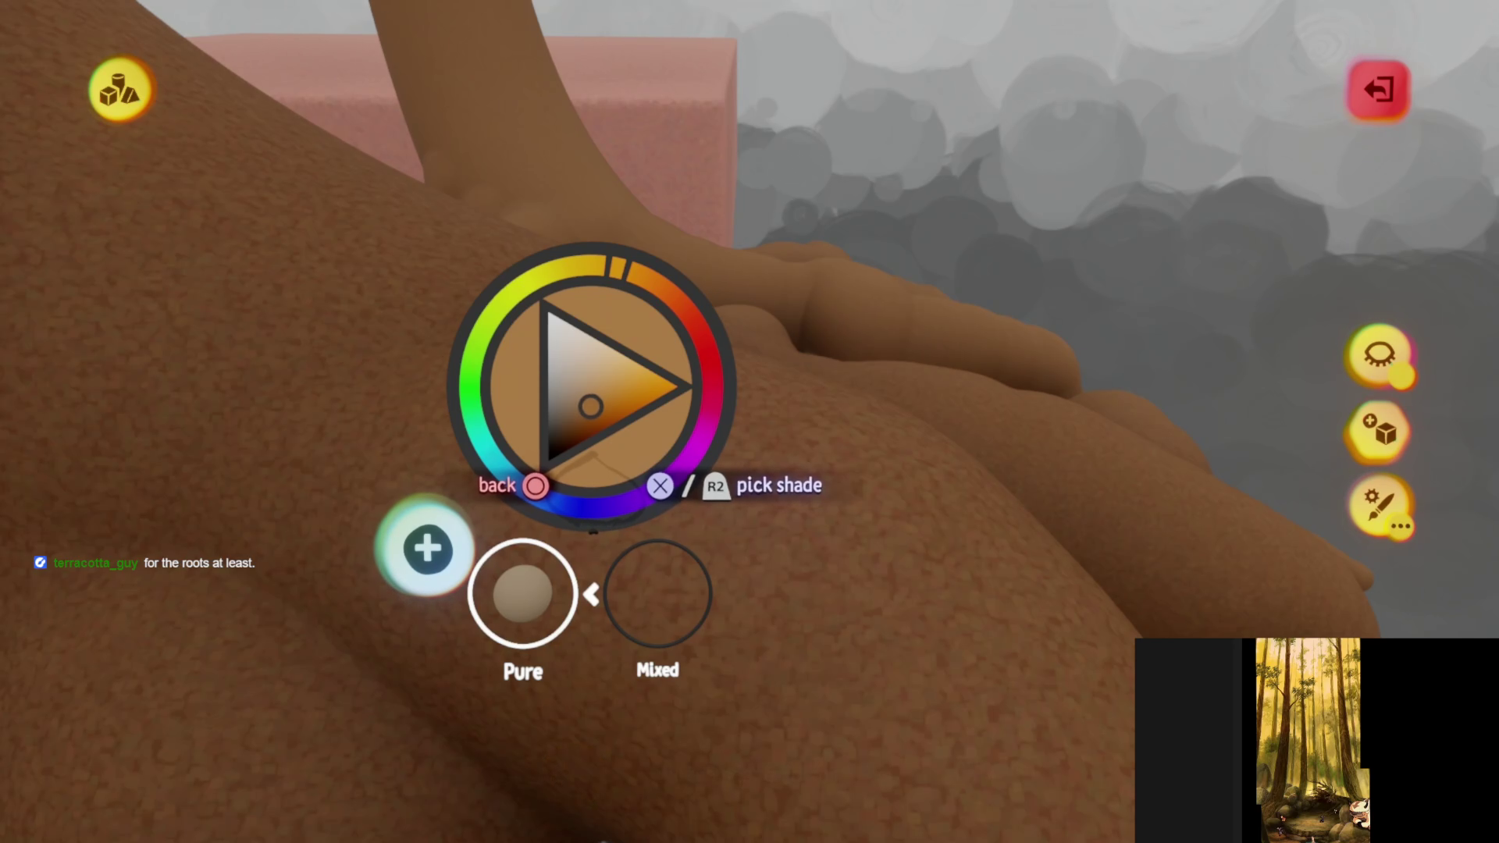
{"action": "key", "text": "Escape"}
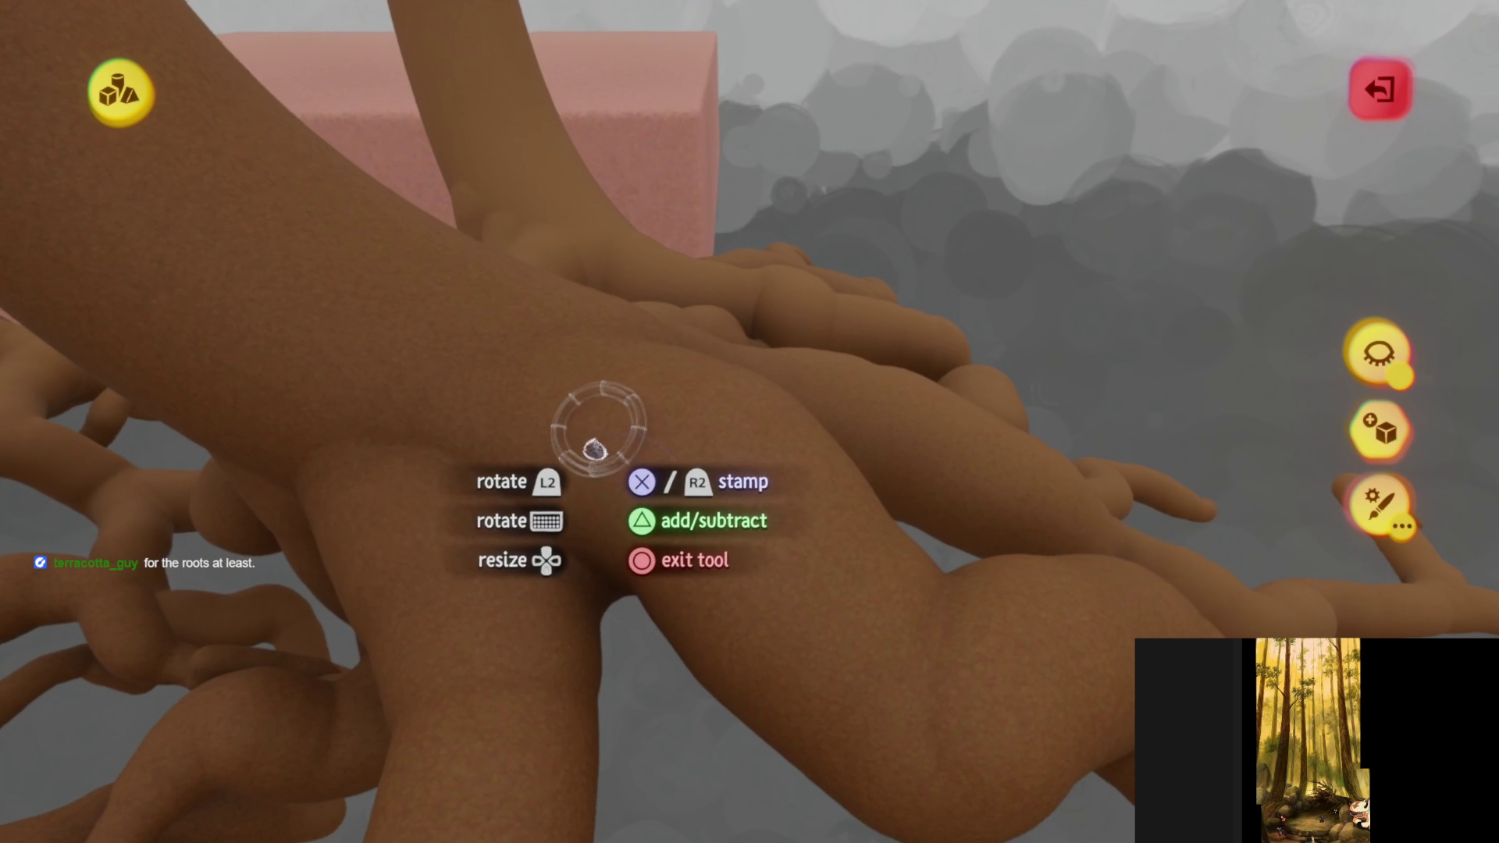
{"action": "left_click", "coordinate": [606, 461]}
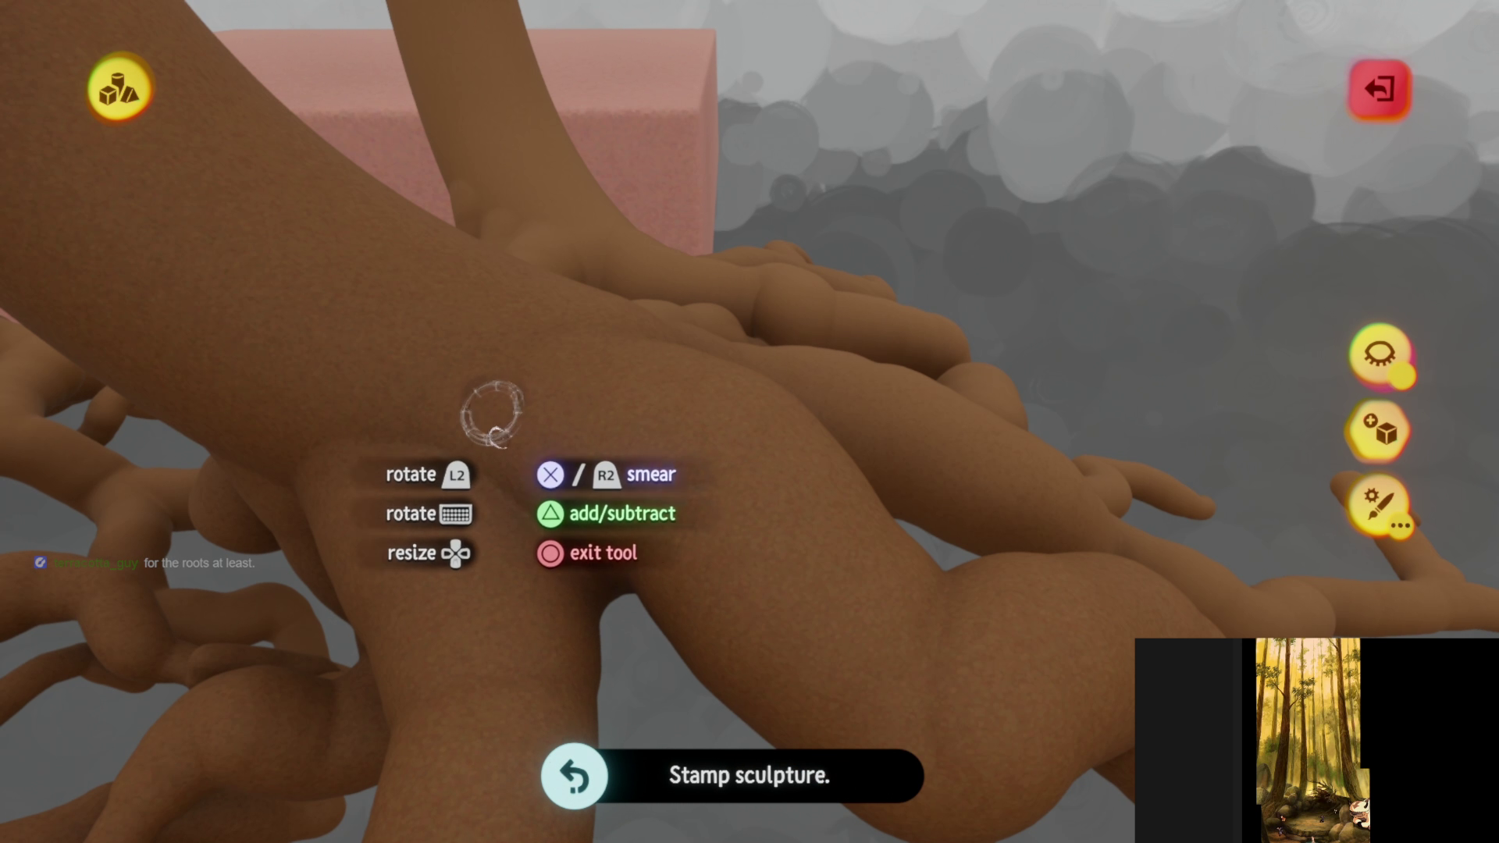
- Stamp bark texture onto the tree trunks and where they meet the root mat
{"action": "mouse_move", "coordinate": [859, 671]}
{"action": "middle_mouse_down"}
{"action": "mouse_move", "coordinate": [652, 526]}
{"action": "mouse_move", "coordinate": [745, 539]}
{"action": "middle_mouse_up"}
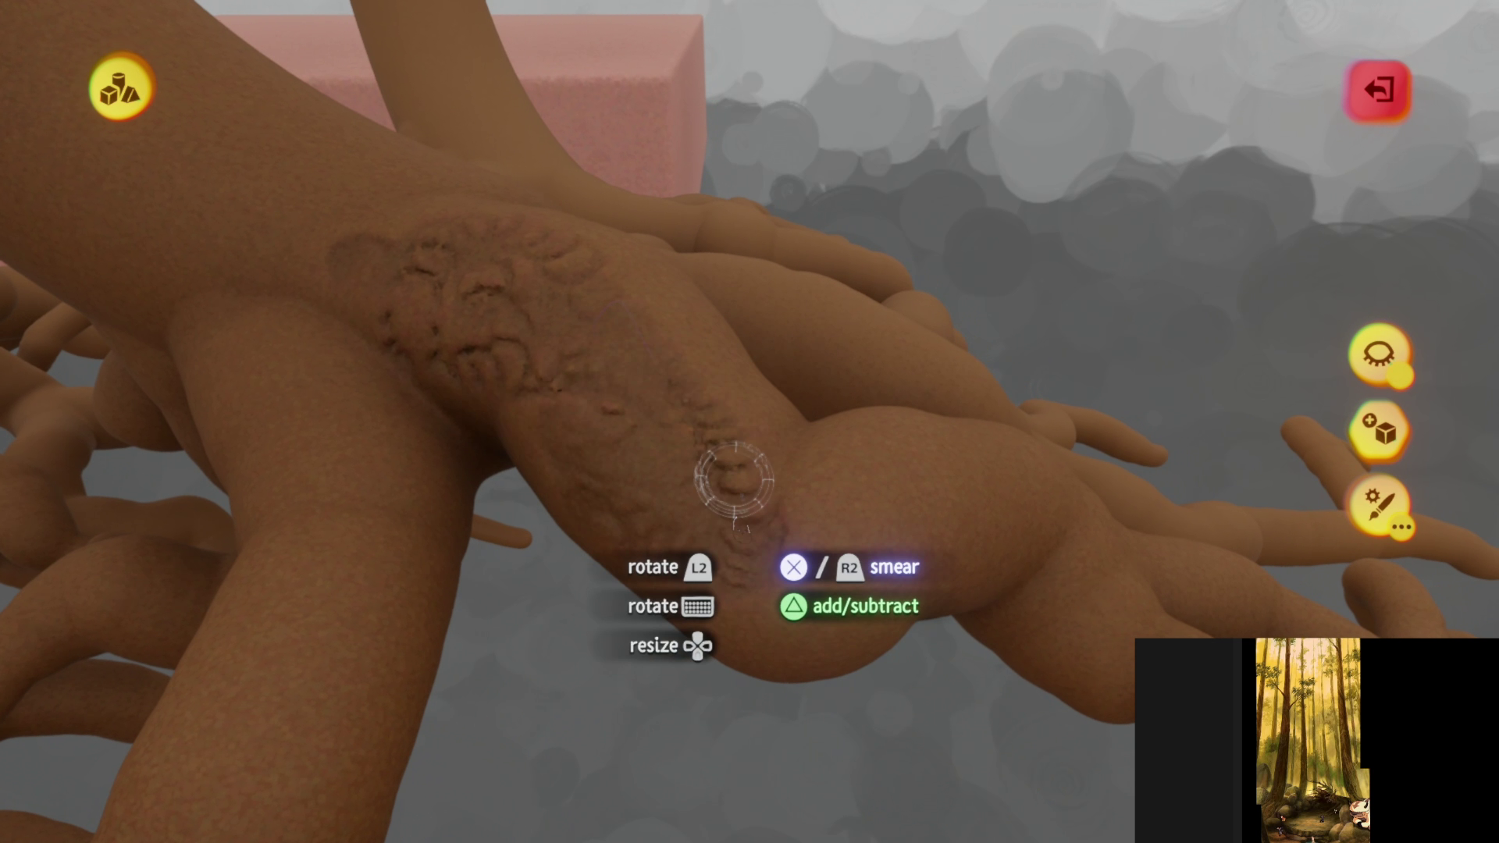
{"action": "mouse_move", "coordinate": [734, 480]}
{"action": "middle_mouse_down"}
{"action": "mouse_move", "coordinate": [702, 531]}
{"action": "mouse_move", "coordinate": [617, 390]}
{"action": "mouse_move", "coordinate": [722, 555]}
{"action": "mouse_move", "coordinate": [552, 535]}
{"action": "mouse_move", "coordinate": [559, 265]}
{"action": "middle_mouse_up"}
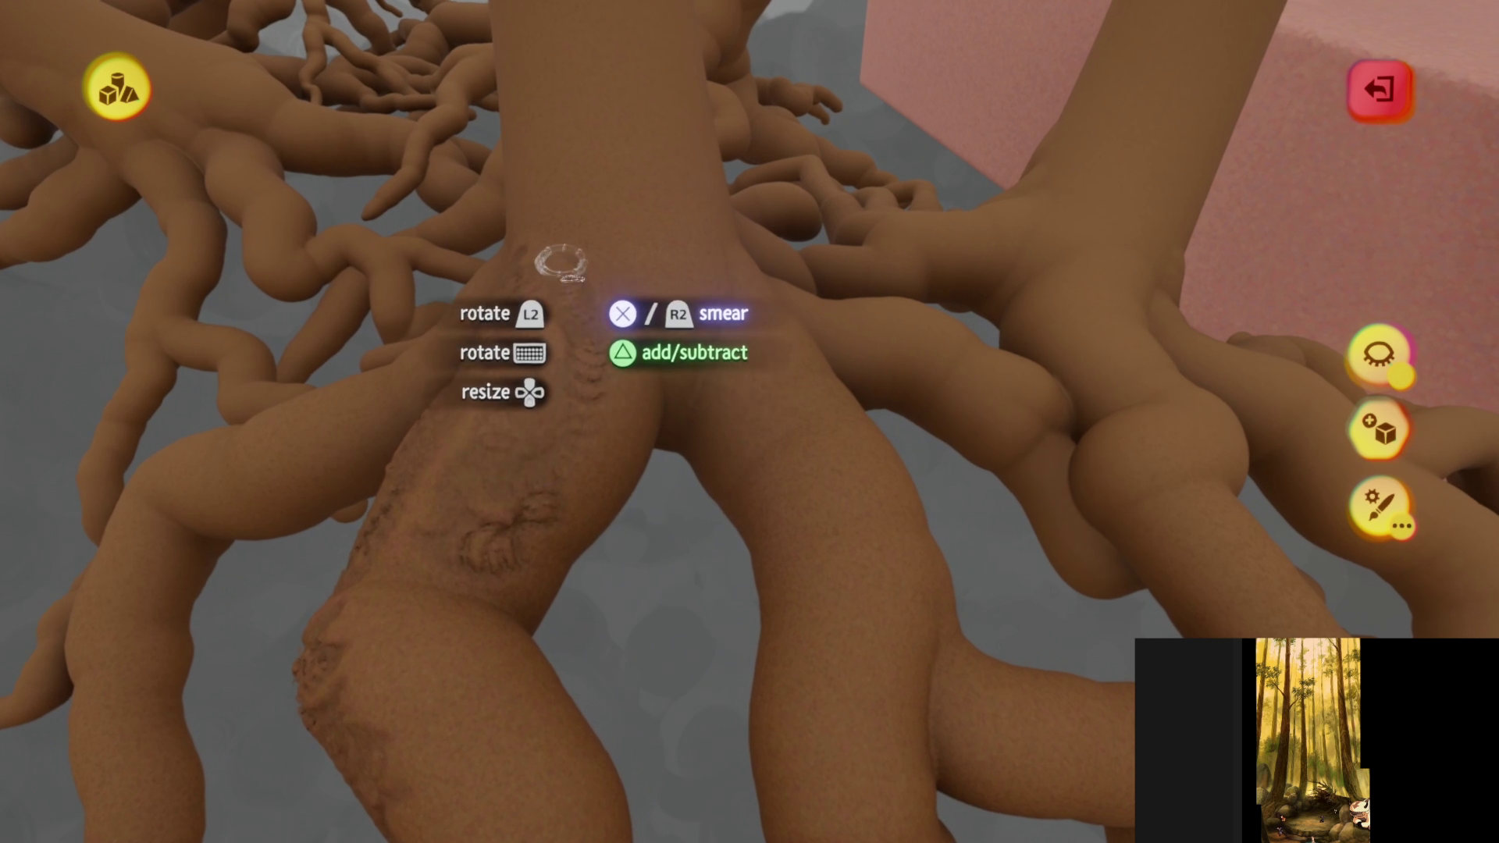
{"action": "mouse_move", "coordinate": [624, 441]}
{"action": "middle_mouse_down"}
{"action": "mouse_move", "coordinate": [492, 434]}
{"action": "mouse_move", "coordinate": [557, 190]}
{"action": "middle_mouse_up"}
{"action": "mouse_move", "coordinate": [633, 257]}
{"action": "middle_mouse_down"}
{"action": "mouse_move", "coordinate": [669, 435]}
{"action": "mouse_move", "coordinate": [729, 117]}
{"action": "mouse_move", "coordinate": [604, 402]}
{"action": "middle_mouse_up"}
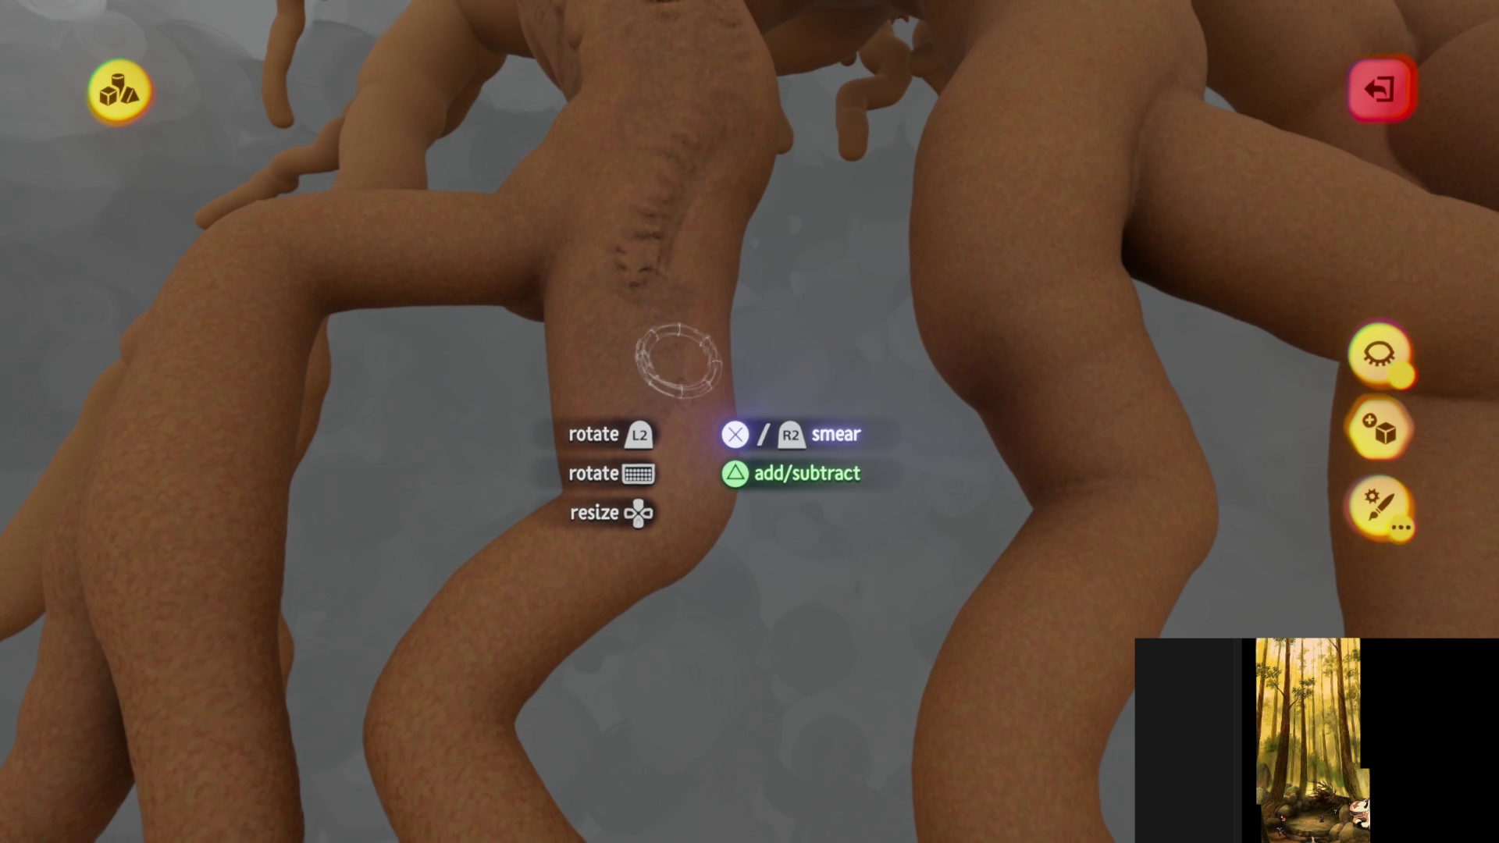
{"action": "mouse_move", "coordinate": [708, 209]}
{"action": "middle_mouse_down"}
{"action": "mouse_move", "coordinate": [602, 529]}
{"action": "mouse_move", "coordinate": [502, 495]}
{"action": "mouse_move", "coordinate": [651, 625]}
{"action": "mouse_move", "coordinate": [656, 374]}
{"action": "mouse_move", "coordinate": [585, 502]}
{"action": "mouse_move", "coordinate": [495, 551]}
{"action": "mouse_move", "coordinate": [556, 460]}
{"action": "middle_mouse_up"}
{"action": "mouse_move", "coordinate": [557, 636]}
{"action": "middle_mouse_down"}
{"action": "mouse_move", "coordinate": [636, 528]}
{"action": "mouse_move", "coordinate": [502, 485]}
{"action": "mouse_move", "coordinate": [596, 525]}
{"action": "mouse_move", "coordinate": [616, 445]}
{"action": "mouse_move", "coordinate": [578, 286]}
{"action": "middle_mouse_up"}
{"action": "mouse_move", "coordinate": [499, 217]}
{"action": "middle_mouse_down"}
{"action": "mouse_move", "coordinate": [687, 444]}
{"action": "mouse_move", "coordinate": [728, 622]}
{"action": "mouse_move", "coordinate": [752, 562]}
{"action": "mouse_move", "coordinate": [750, 418]}
{"action": "mouse_move", "coordinate": [679, 452]}
{"action": "mouse_move", "coordinate": [525, 359]}
{"action": "middle_mouse_up"}
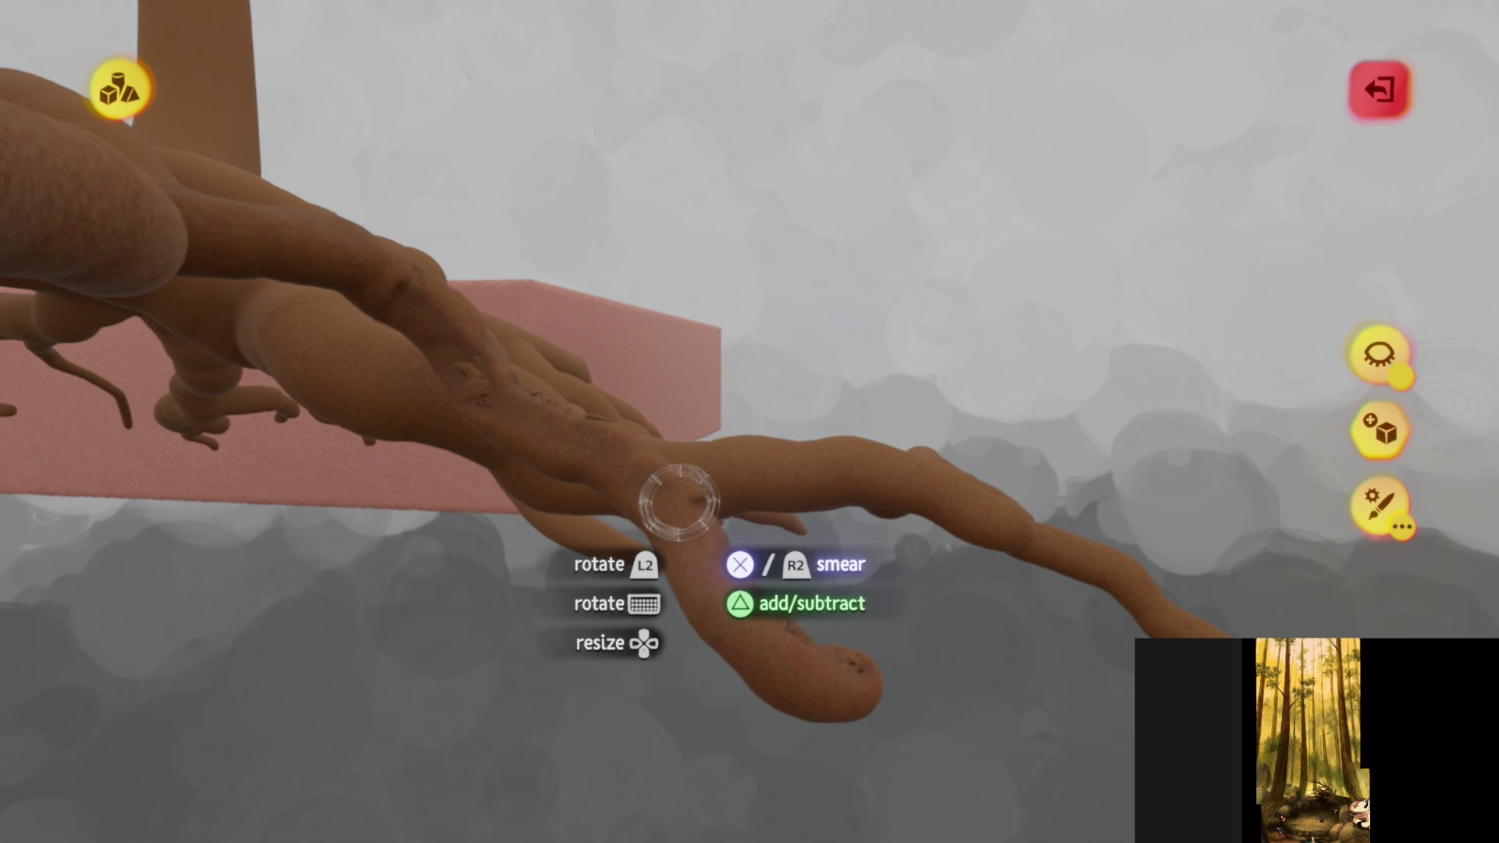
{"action": "mouse_move", "coordinate": [748, 659]}
{"action": "middle_mouse_down"}
{"action": "mouse_move", "coordinate": [763, 629]}
{"action": "mouse_move", "coordinate": [702, 535]}
{"action": "mouse_move", "coordinate": [696, 662]}
{"action": "mouse_move", "coordinate": [624, 624]}
{"action": "mouse_move", "coordinate": [535, 526]}
{"action": "mouse_move", "coordinate": [591, 551]}
{"action": "mouse_move", "coordinate": [476, 367]}
{"action": "mouse_move", "coordinate": [703, 559]}
{"action": "mouse_move", "coordinate": [578, 371]}
{"action": "mouse_move", "coordinate": [650, 390]}
{"action": "middle_mouse_up"}
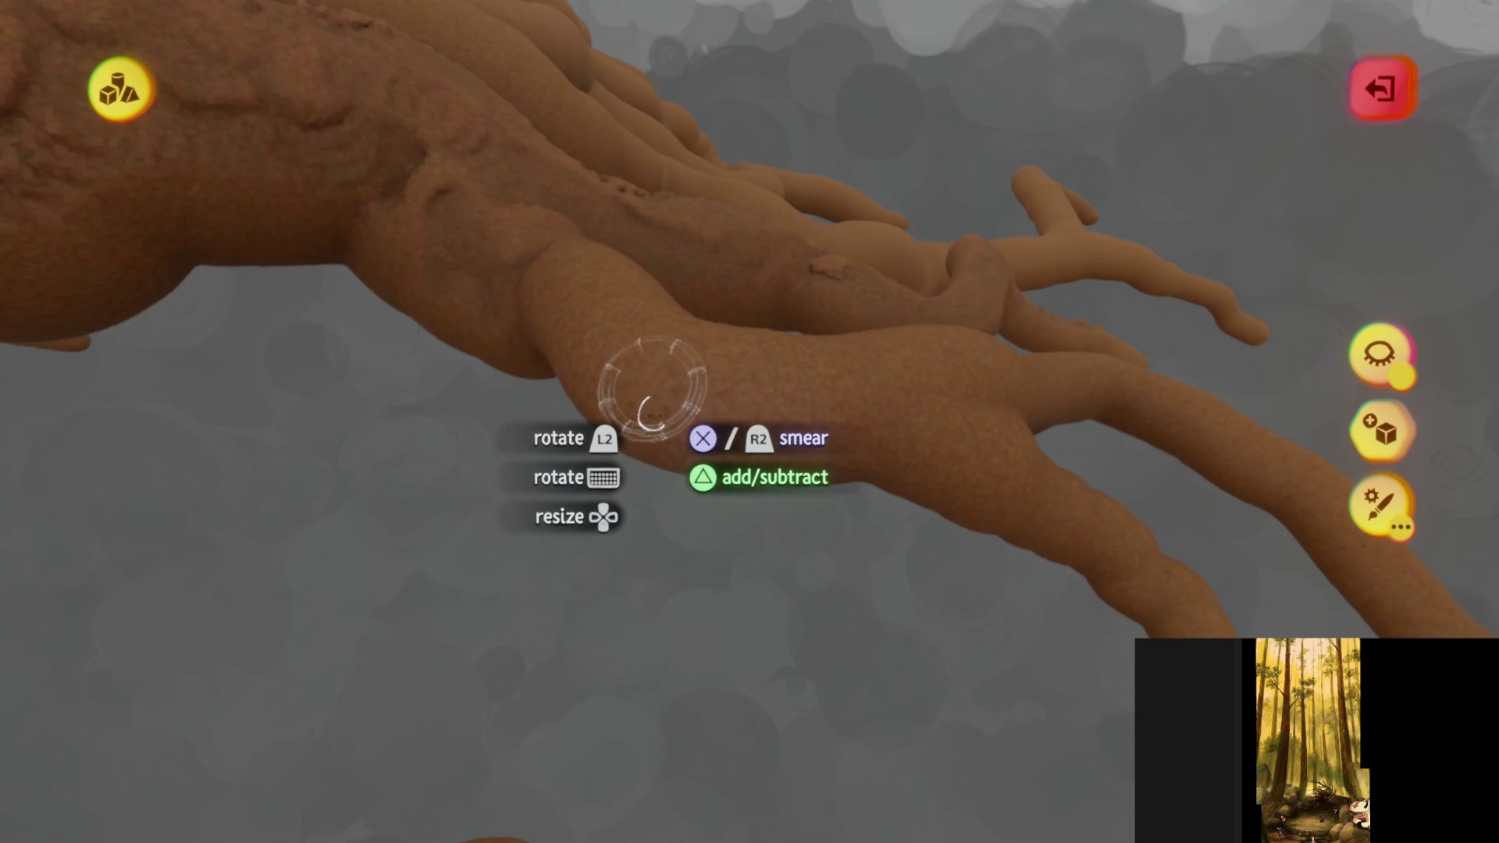
{"action": "mouse_move", "coordinate": [595, 277]}
{"action": "middle_mouse_down"}
{"action": "mouse_move", "coordinate": [695, 367]}
{"action": "mouse_move", "coordinate": [679, 445]}
{"action": "mouse_move", "coordinate": [462, 344]}
{"action": "mouse_move", "coordinate": [438, 302]}
{"action": "mouse_move", "coordinate": [633, 399]}
{"action": "mouse_move", "coordinate": [623, 164]}
{"action": "middle_mouse_up"}
{"action": "mouse_move", "coordinate": [622, 355]}
{"action": "middle_mouse_down"}
{"action": "mouse_move", "coordinate": [648, 495]}
{"action": "mouse_move", "coordinate": [546, 208]}
{"action": "mouse_move", "coordinate": [710, 379]}
{"action": "mouse_move", "coordinate": [669, 209]}
{"action": "middle_mouse_up"}
{"action": "mouse_move", "coordinate": [708, 360]}
{"action": "middle_mouse_down"}
{"action": "mouse_move", "coordinate": [734, 470]}
{"action": "mouse_move", "coordinate": [820, 421]}
{"action": "middle_mouse_up"}
{"action": "middle_click_drag", "start_coordinate": [678, 498], "coordinate": [715, 463]}
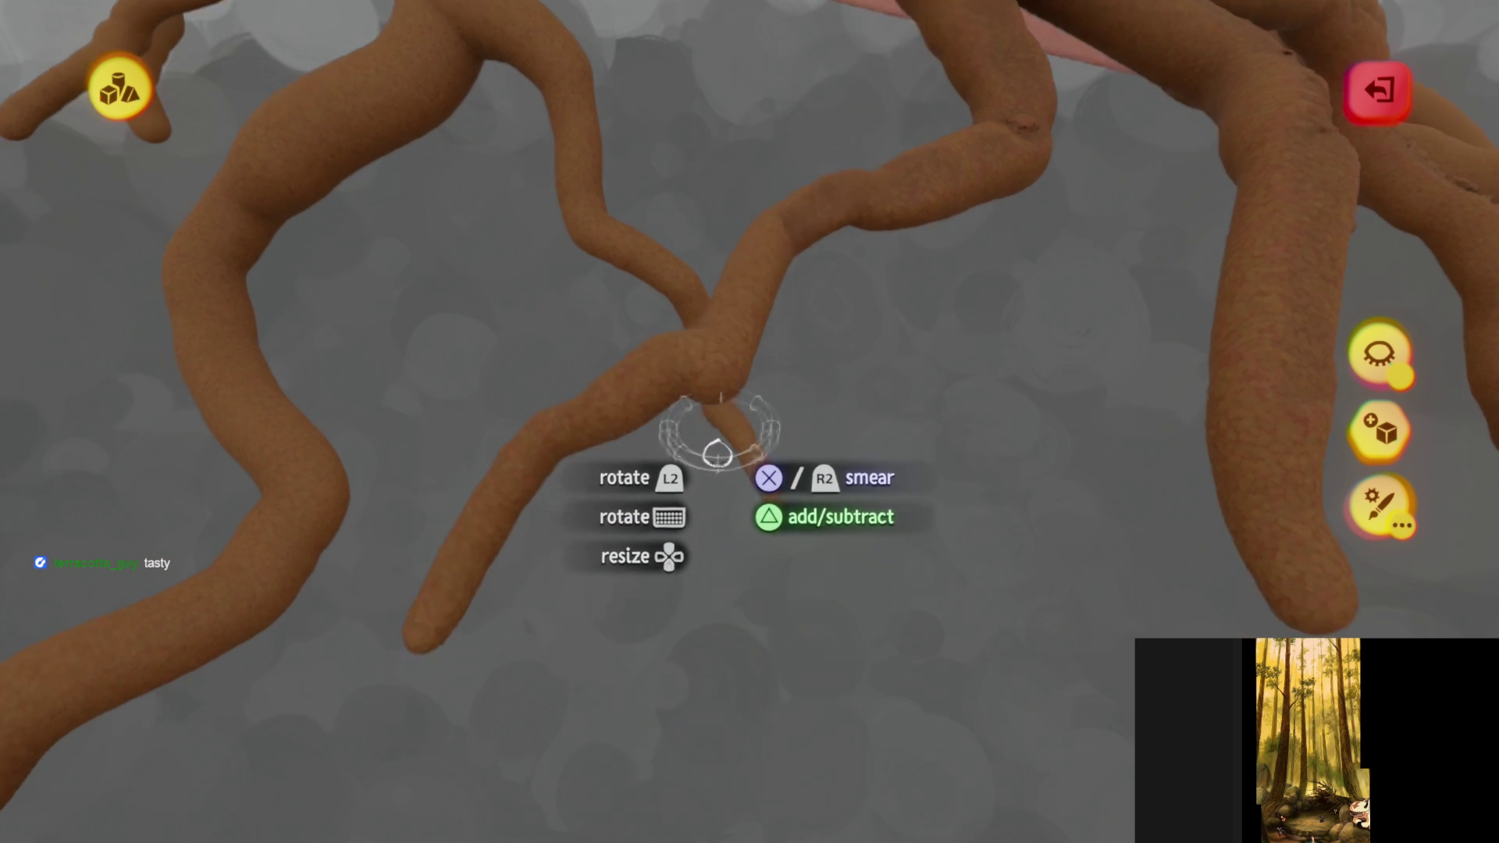
- Stamp bark texture along the length of the thick central roots and trunk bases
{"action": "mouse_move", "coordinate": [598, 446]}
{"action": "middle_mouse_down"}
{"action": "mouse_move", "coordinate": [679, 461]}
{"action": "mouse_move", "coordinate": [729, 378]}
{"action": "mouse_move", "coordinate": [436, 274]}
{"action": "mouse_move", "coordinate": [434, 162]}
{"action": "middle_mouse_up"}
{"action": "mouse_move", "coordinate": [469, 219]}
{"action": "middle_mouse_down"}
{"action": "mouse_move", "coordinate": [519, 284]}
{"action": "mouse_move", "coordinate": [555, 261]}
{"action": "mouse_move", "coordinate": [606, 291]}
{"action": "mouse_move", "coordinate": [566, 289]}
{"action": "mouse_move", "coordinate": [589, 378]}
{"action": "mouse_move", "coordinate": [506, 265]}
{"action": "middle_mouse_up"}
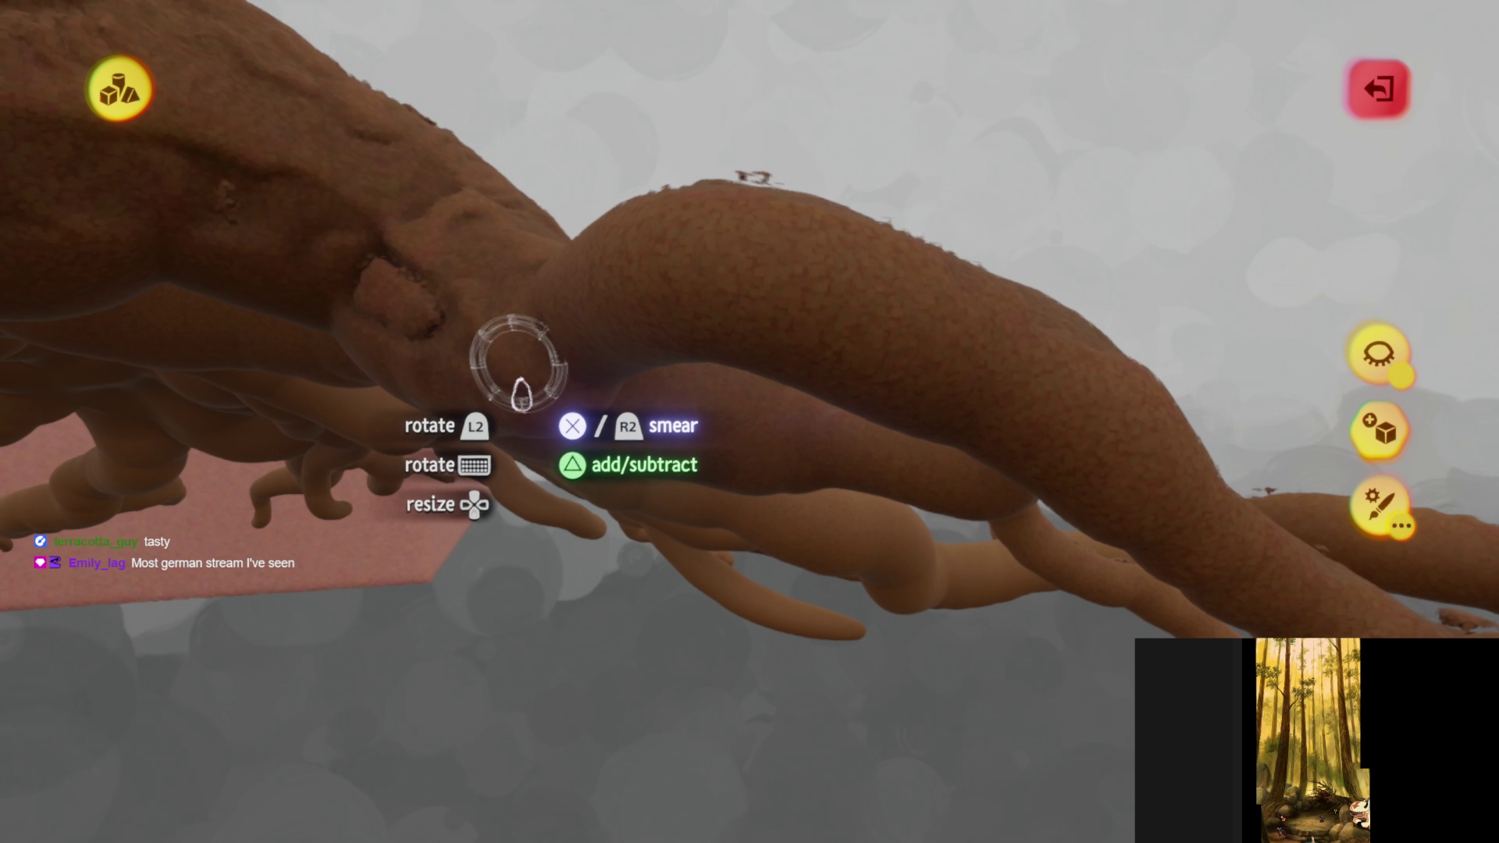
{"action": "mouse_move", "coordinate": [562, 350]}
{"action": "middle_mouse_down"}
{"action": "mouse_move", "coordinate": [568, 320]}
{"action": "mouse_move", "coordinate": [646, 389]}
{"action": "mouse_move", "coordinate": [691, 469]}
{"action": "mouse_move", "coordinate": [581, 312]}
{"action": "mouse_move", "coordinate": [619, 345]}
{"action": "mouse_move", "coordinate": [629, 445]}
{"action": "mouse_move", "coordinate": [636, 345]}
{"action": "mouse_move", "coordinate": [435, 250]}
{"action": "mouse_move", "coordinate": [753, 418]}
{"action": "mouse_move", "coordinate": [718, 547]}
{"action": "mouse_move", "coordinate": [712, 452]}
{"action": "mouse_move", "coordinate": [820, 435]}
{"action": "mouse_move", "coordinate": [937, 209]}
{"action": "middle_mouse_up"}
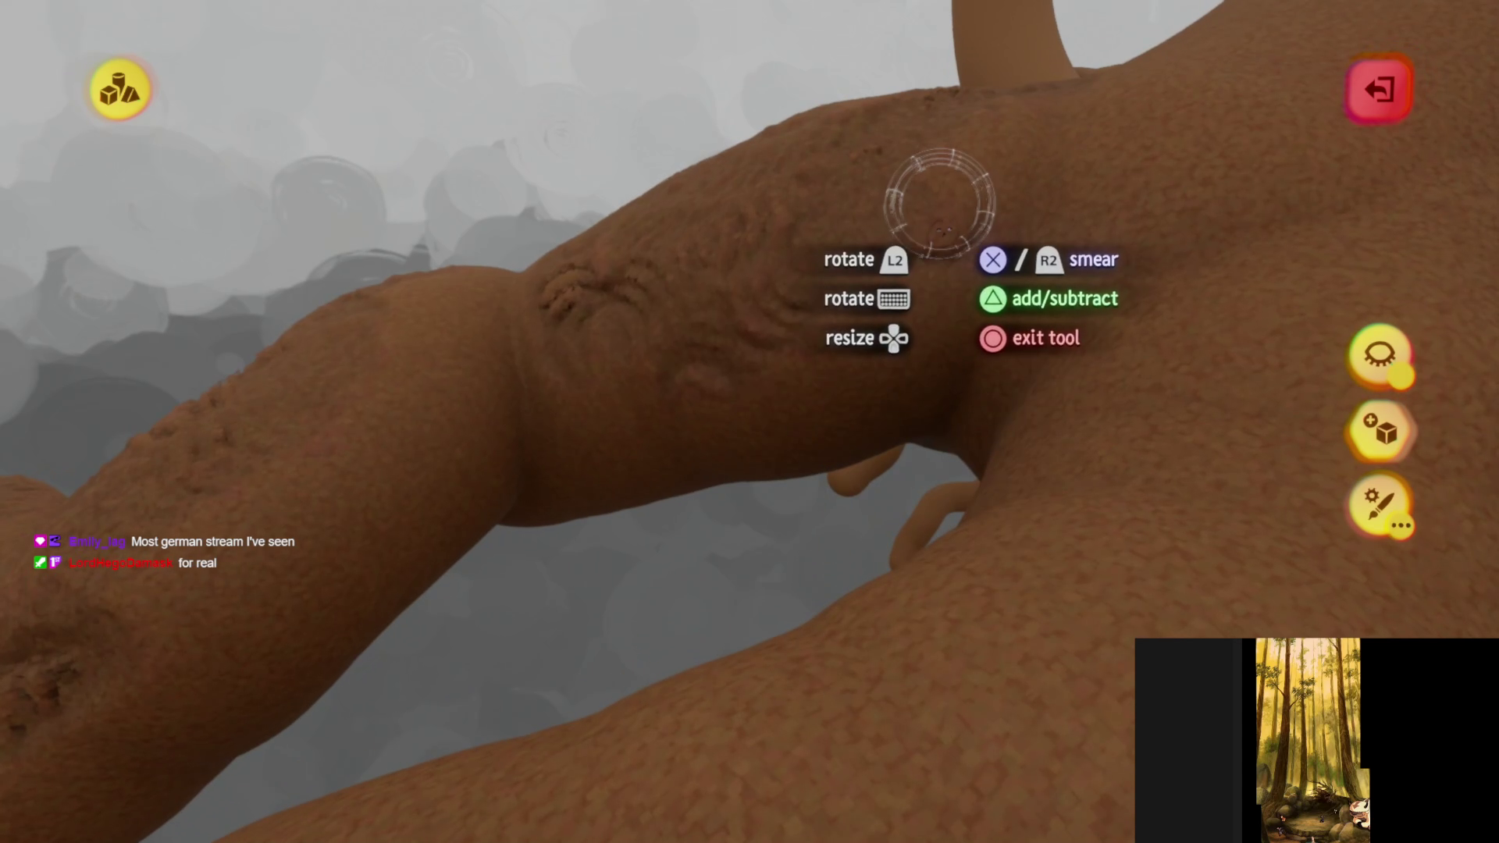
{"action": "middle_click_drag", "start_coordinate": [851, 427], "coordinate": [749, 449]}
{"action": "mouse_move", "coordinate": [600, 413]}
{"action": "middle_mouse_down"}
{"action": "mouse_move", "coordinate": [832, 366]}
{"action": "mouse_move", "coordinate": [809, 279]}
{"action": "middle_mouse_up"}
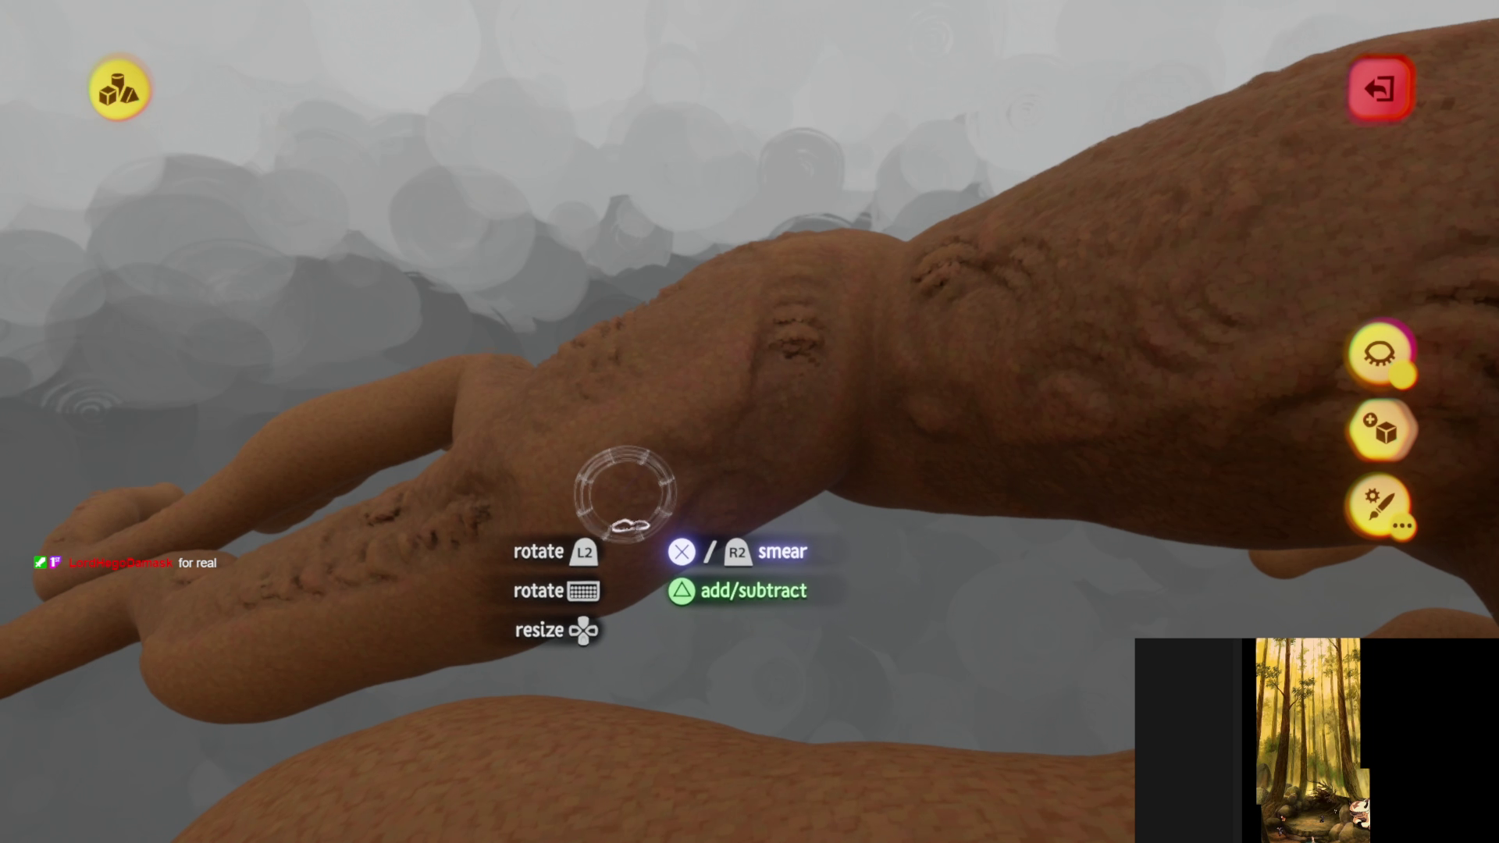
{"action": "mouse_move", "coordinate": [644, 441]}
{"action": "middle_mouse_down"}
{"action": "mouse_move", "coordinate": [789, 502]}
{"action": "mouse_move", "coordinate": [766, 375]}
{"action": "mouse_move", "coordinate": [857, 325]}
{"action": "mouse_move", "coordinate": [797, 388]}
{"action": "mouse_move", "coordinate": [686, 445]}
{"action": "mouse_move", "coordinate": [602, 445]}
{"action": "mouse_move", "coordinate": [428, 515]}
{"action": "mouse_move", "coordinate": [693, 547]}
{"action": "mouse_move", "coordinate": [695, 529]}
{"action": "mouse_move", "coordinate": [679, 527]}
{"action": "mouse_move", "coordinate": [689, 560]}
{"action": "mouse_move", "coordinate": [622, 392]}
{"action": "mouse_move", "coordinate": [665, 285]}
{"action": "mouse_move", "coordinate": [622, 288]}
{"action": "mouse_move", "coordinate": [629, 327]}
{"action": "mouse_move", "coordinate": [575, 393]}
{"action": "middle_mouse_up"}
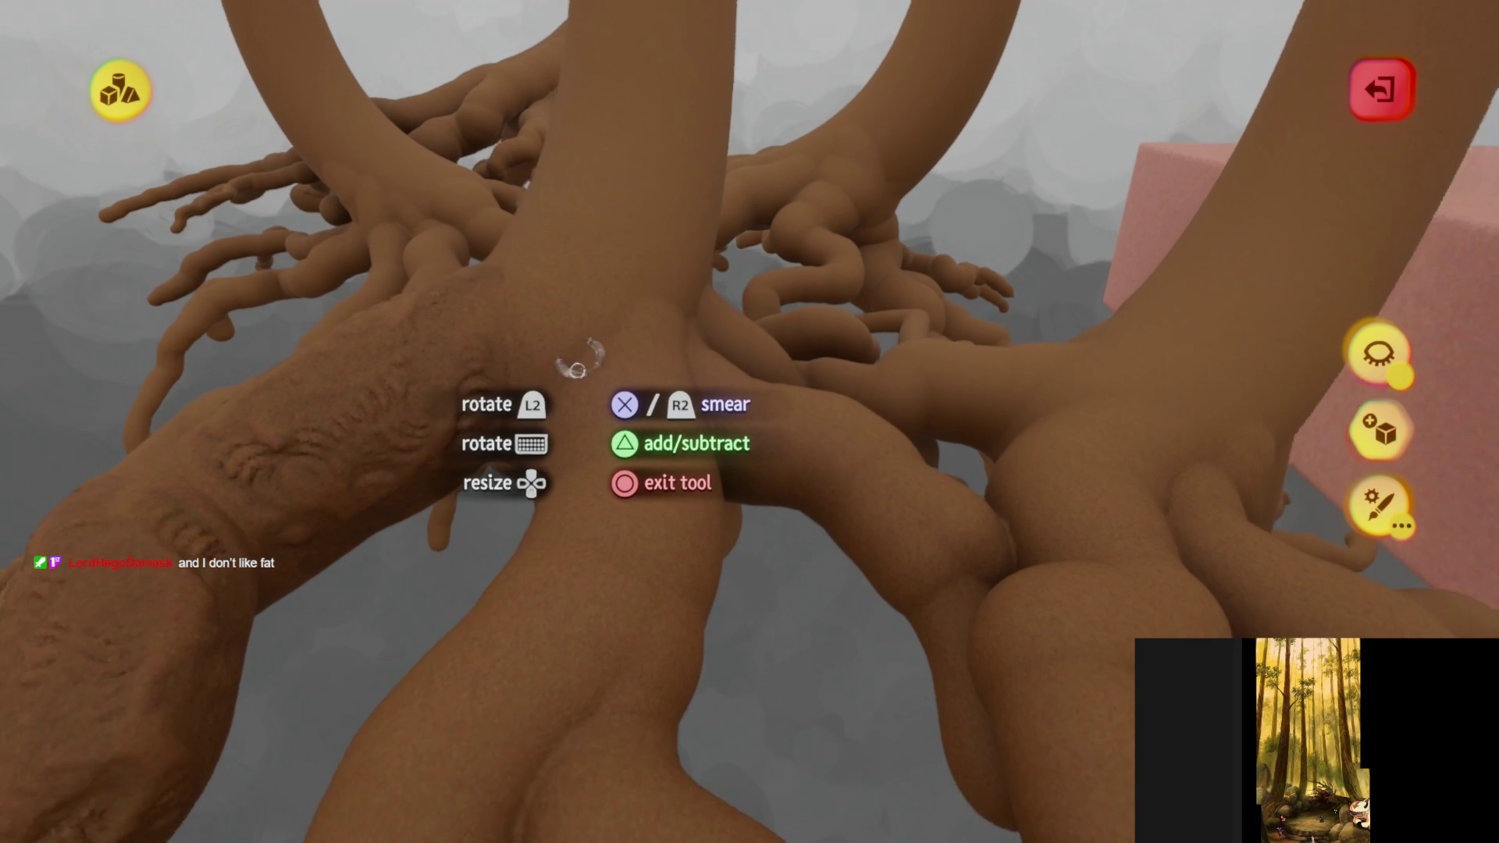
{"action": "middle_click_drag", "start_coordinate": [578, 357], "coordinate": [563, 340]}
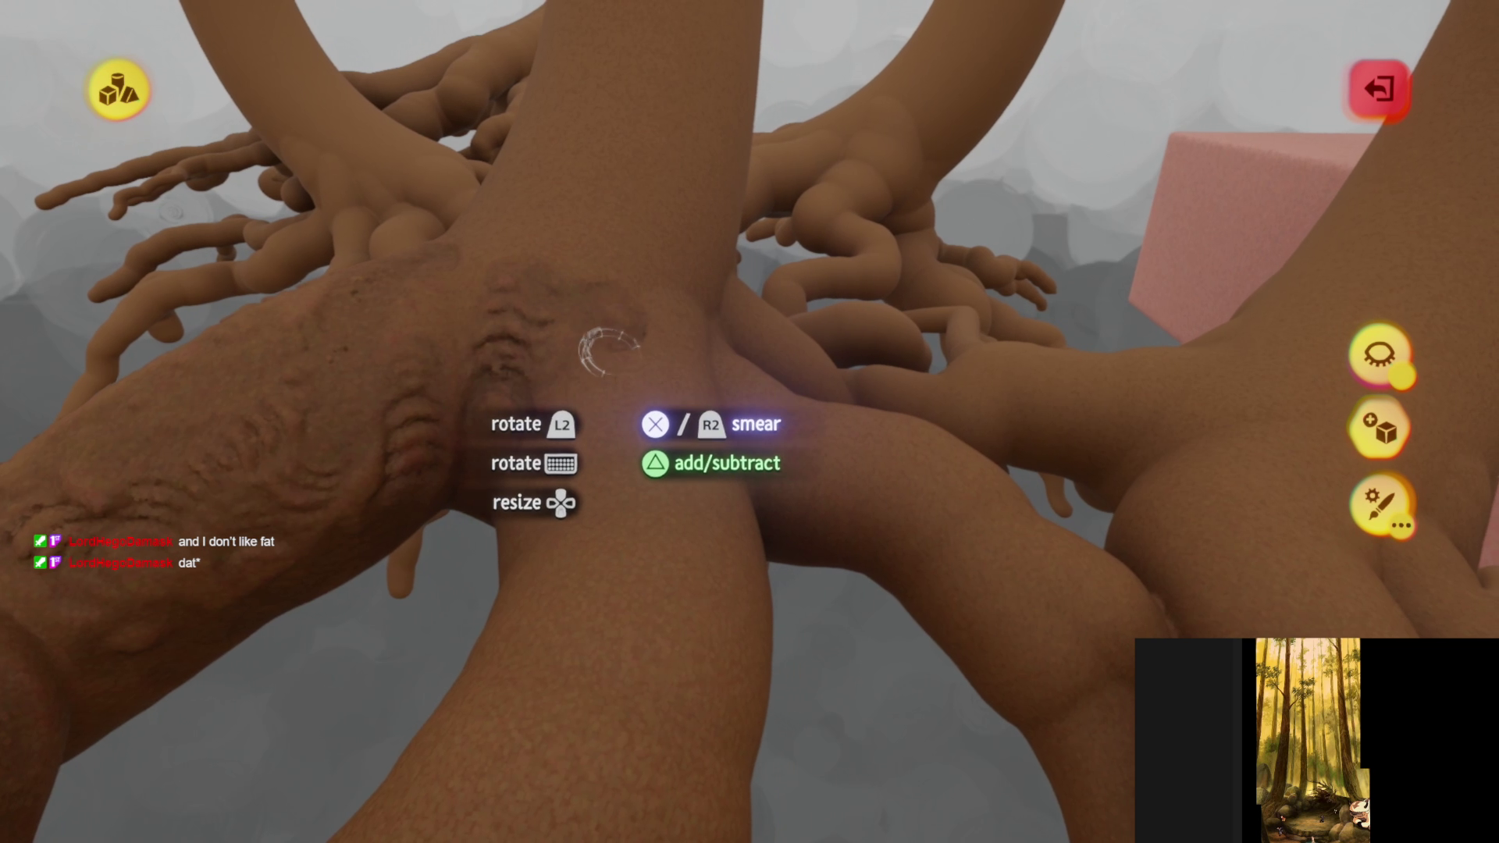
{"action": "mouse_move", "coordinate": [671, 527]}
{"action": "middle_mouse_down"}
{"action": "mouse_move", "coordinate": [659, 494]}
{"action": "mouse_move", "coordinate": [585, 468]}
{"action": "mouse_move", "coordinate": [659, 428]}
{"action": "mouse_move", "coordinate": [545, 536]}
{"action": "mouse_move", "coordinate": [595, 378]}
{"action": "mouse_move", "coordinate": [662, 518]}
{"action": "mouse_move", "coordinate": [545, 552]}
{"action": "mouse_move", "coordinate": [495, 601]}
{"action": "mouse_move", "coordinate": [695, 437]}
{"action": "mouse_move", "coordinate": [589, 498]}
{"action": "mouse_move", "coordinate": [538, 383]}
{"action": "middle_mouse_up"}
{"action": "mouse_move", "coordinate": [749, 421]}
{"action": "middle_mouse_down"}
{"action": "mouse_move", "coordinate": [552, 492]}
{"action": "mouse_move", "coordinate": [425, 324]}
{"action": "mouse_move", "coordinate": [445, 417]}
{"action": "middle_mouse_up"}
{"action": "mouse_move", "coordinate": [544, 470]}
{"action": "middle_mouse_down"}
{"action": "mouse_move", "coordinate": [468, 630]}
{"action": "mouse_move", "coordinate": [488, 613]}
{"action": "middle_mouse_up"}
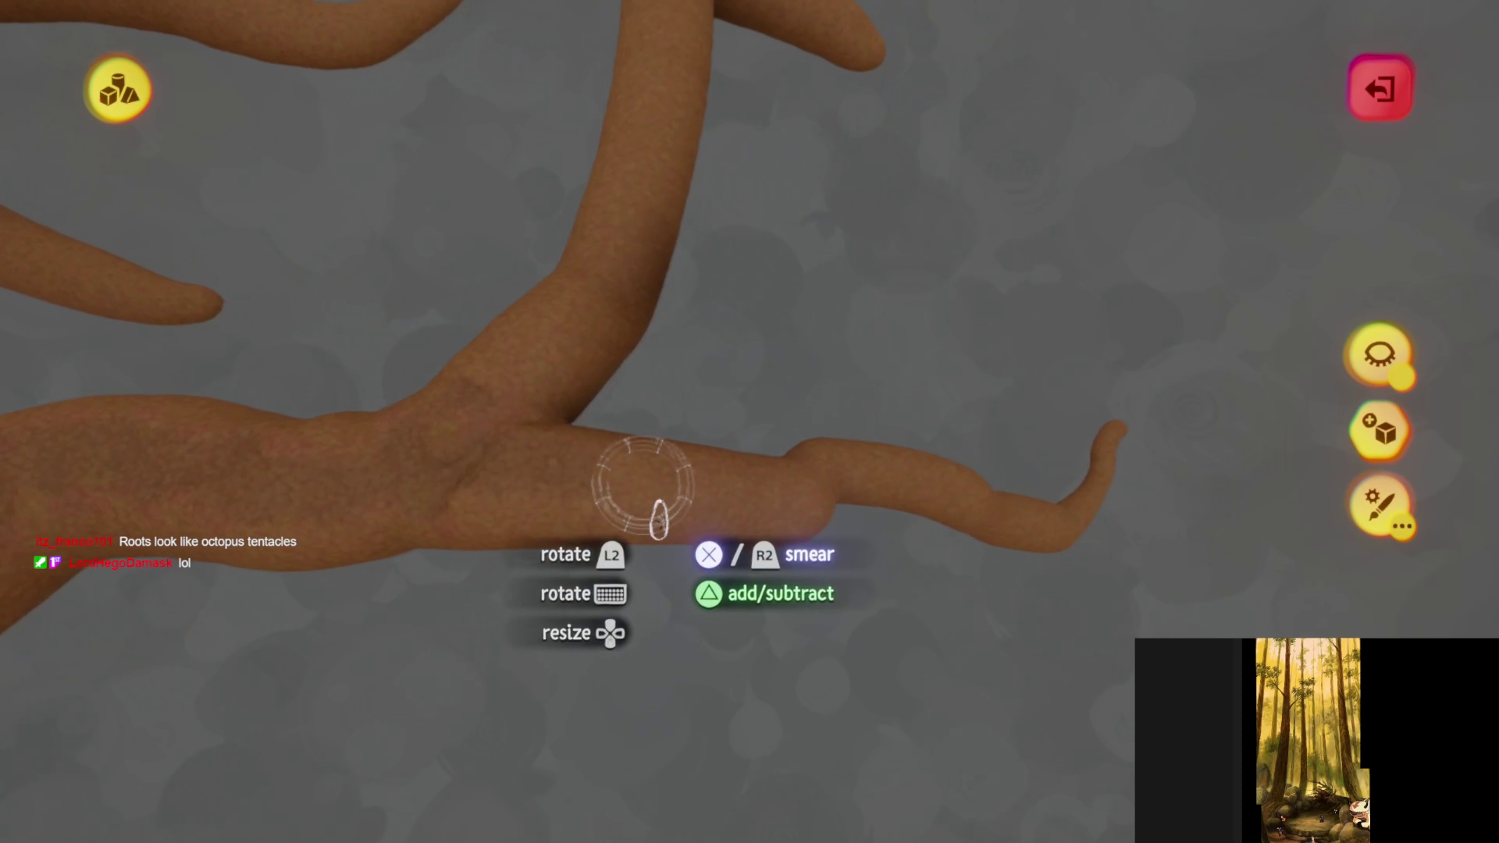
{"action": "middle_click_drag", "start_coordinate": [680, 550], "coordinate": [540, 707]}
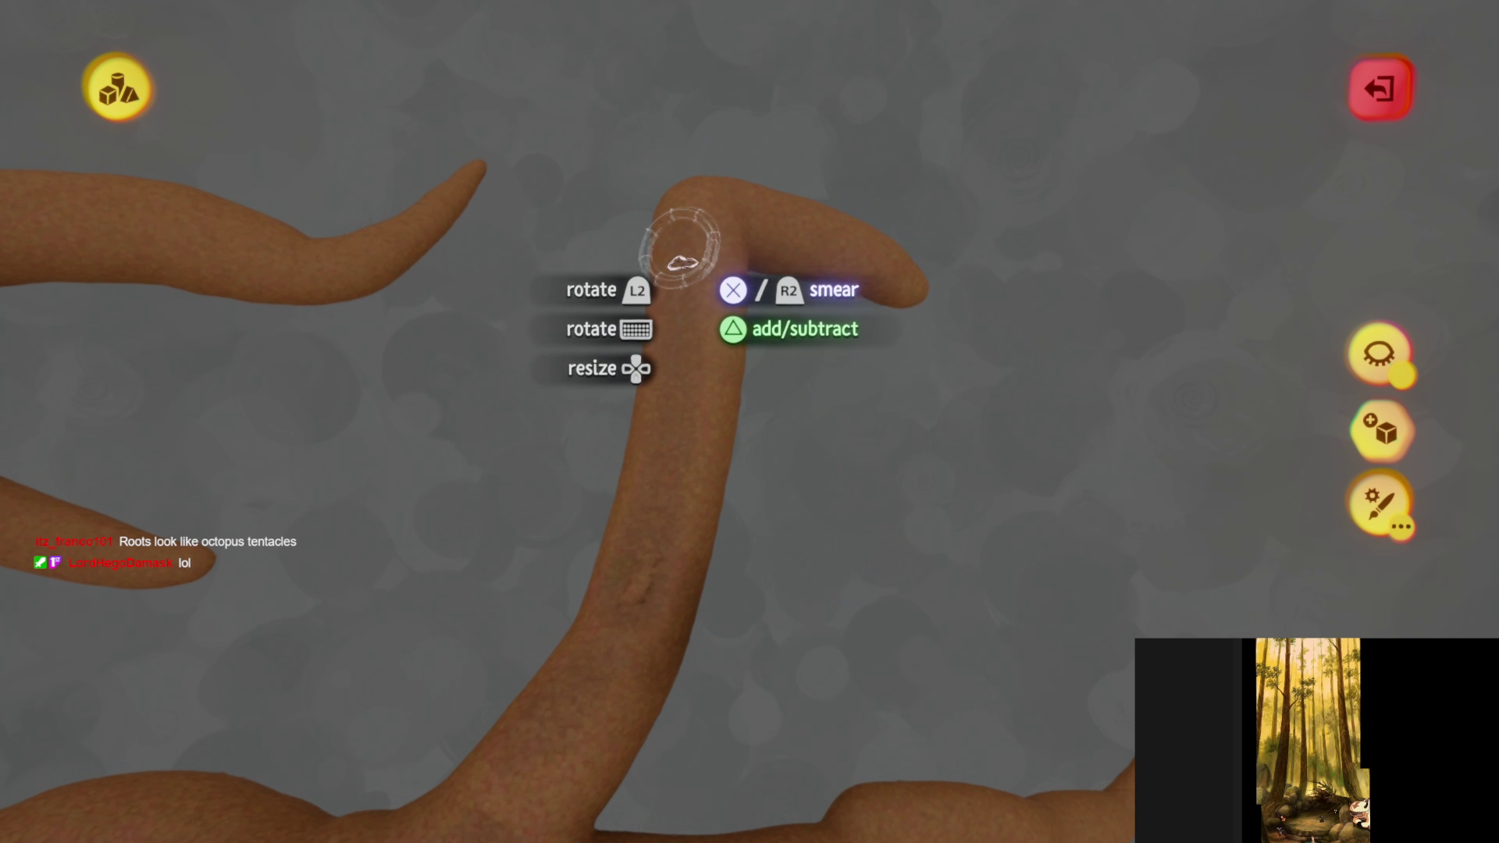
{"action": "mouse_move", "coordinate": [676, 521]}
{"action": "middle_mouse_down"}
{"action": "mouse_move", "coordinate": [659, 606]}
{"action": "mouse_move", "coordinate": [612, 395]}
{"action": "mouse_move", "coordinate": [531, 295]}
{"action": "mouse_move", "coordinate": [718, 535]}
{"action": "mouse_move", "coordinate": [679, 351]}
{"action": "mouse_move", "coordinate": [598, 294]}
{"action": "mouse_move", "coordinate": [625, 393]}
{"action": "mouse_move", "coordinate": [613, 337]}
{"action": "middle_mouse_up"}
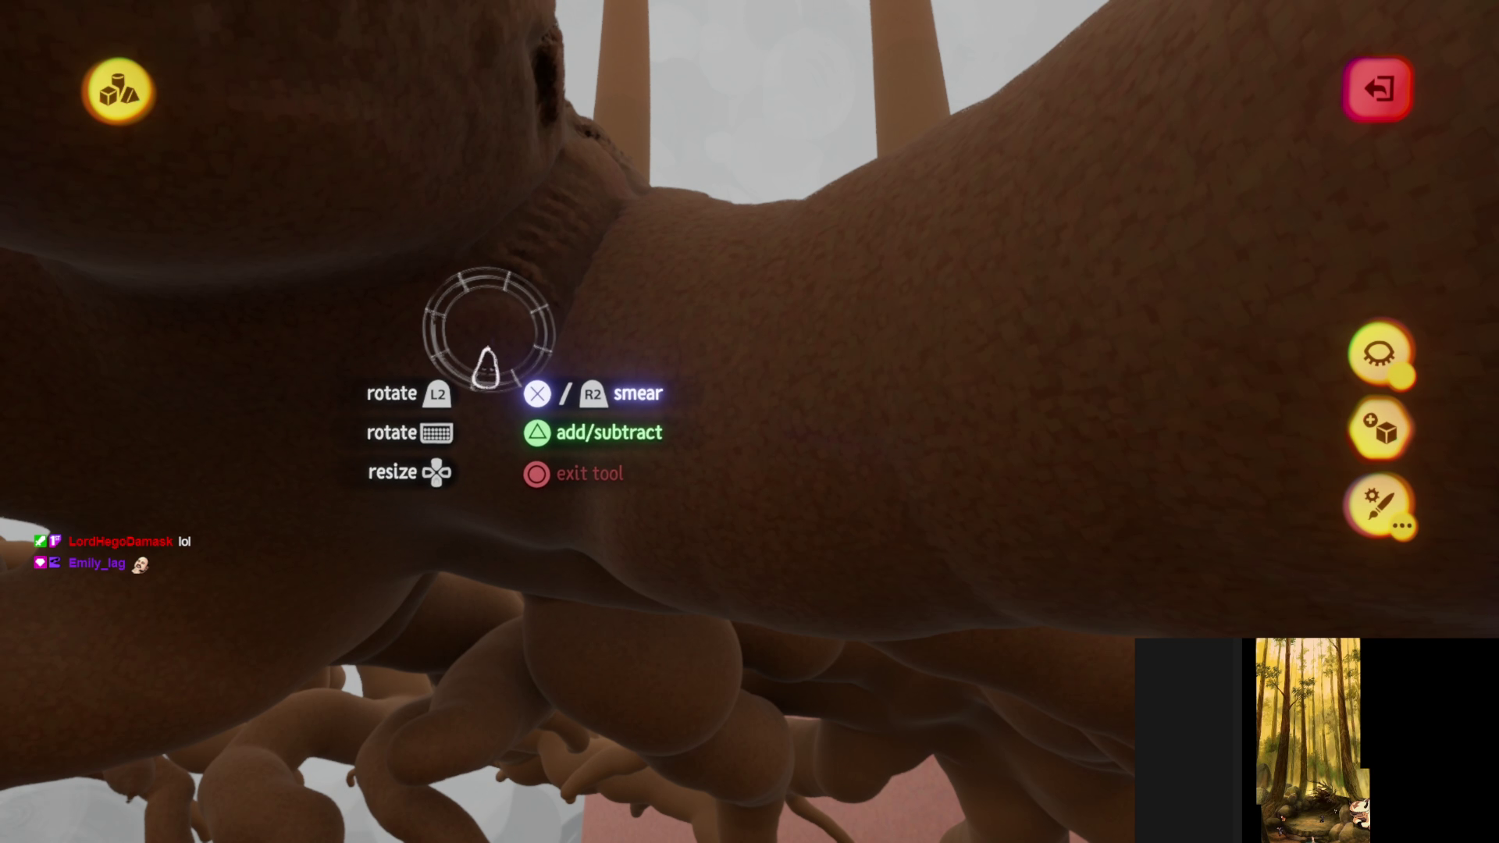
- Stamp bark onto the remaining thick roots, leaving the thin root tips smooth
{"action": "mouse_move", "coordinate": [564, 388]}
{"action": "middle_mouse_down"}
{"action": "mouse_move", "coordinate": [468, 333]}
{"action": "mouse_move", "coordinate": [401, 157]}
{"action": "mouse_move", "coordinate": [513, 362]}
{"action": "mouse_move", "coordinate": [546, 307]}
{"action": "mouse_move", "coordinate": [535, 325]}
{"action": "mouse_move", "coordinate": [585, 284]}
{"action": "mouse_move", "coordinate": [504, 497]}
{"action": "mouse_move", "coordinate": [539, 390]}
{"action": "mouse_move", "coordinate": [653, 335]}
{"action": "mouse_move", "coordinate": [595, 349]}
{"action": "mouse_move", "coordinate": [390, 150]}
{"action": "middle_mouse_up"}
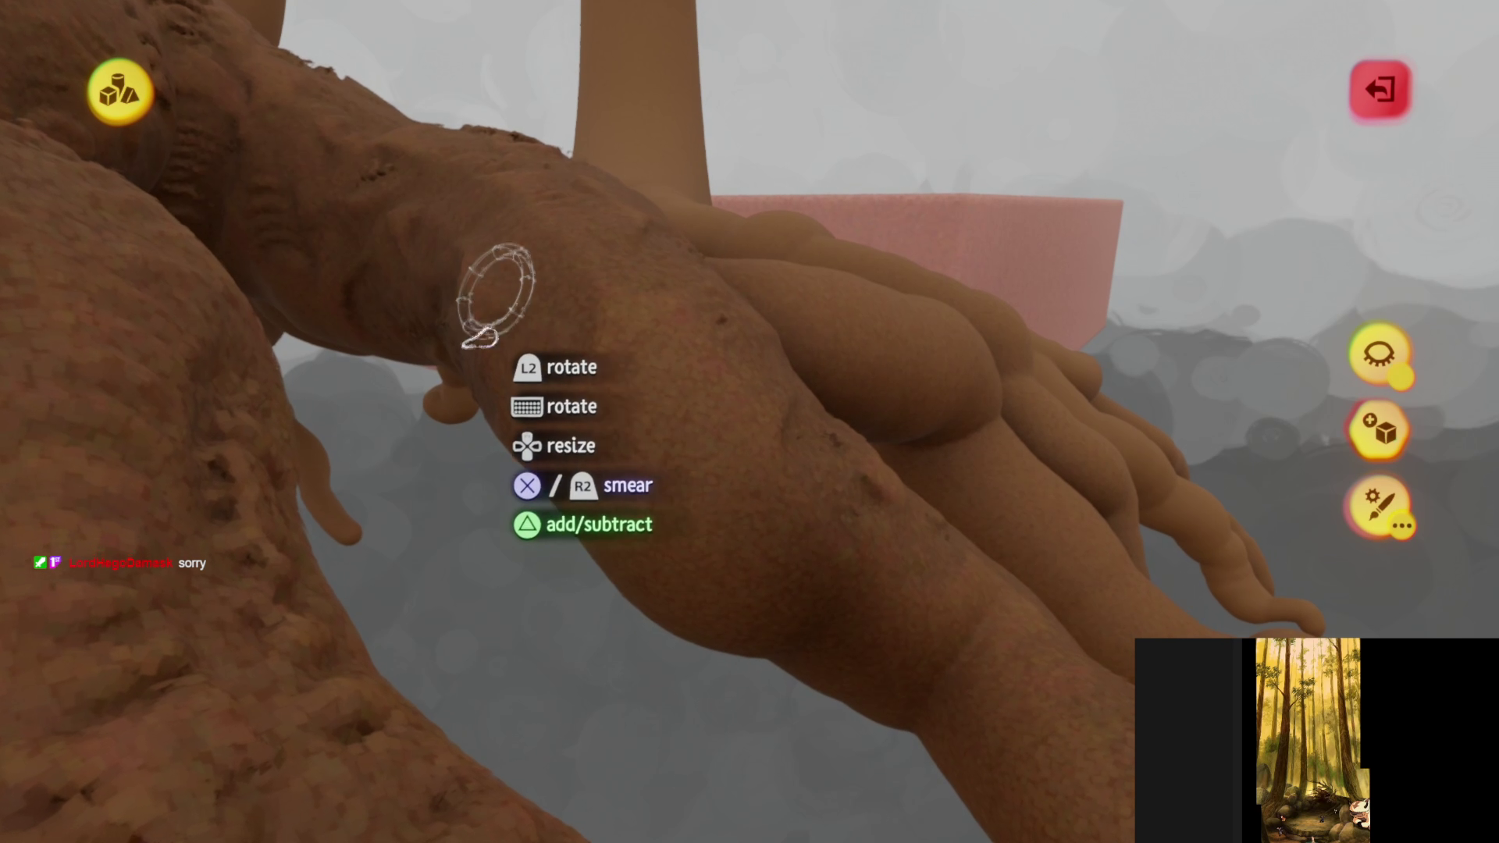
{"action": "mouse_move", "coordinate": [685, 524]}
{"action": "middle_mouse_down"}
{"action": "mouse_move", "coordinate": [602, 582]}
{"action": "mouse_move", "coordinate": [555, 391]}
{"action": "middle_mouse_up"}
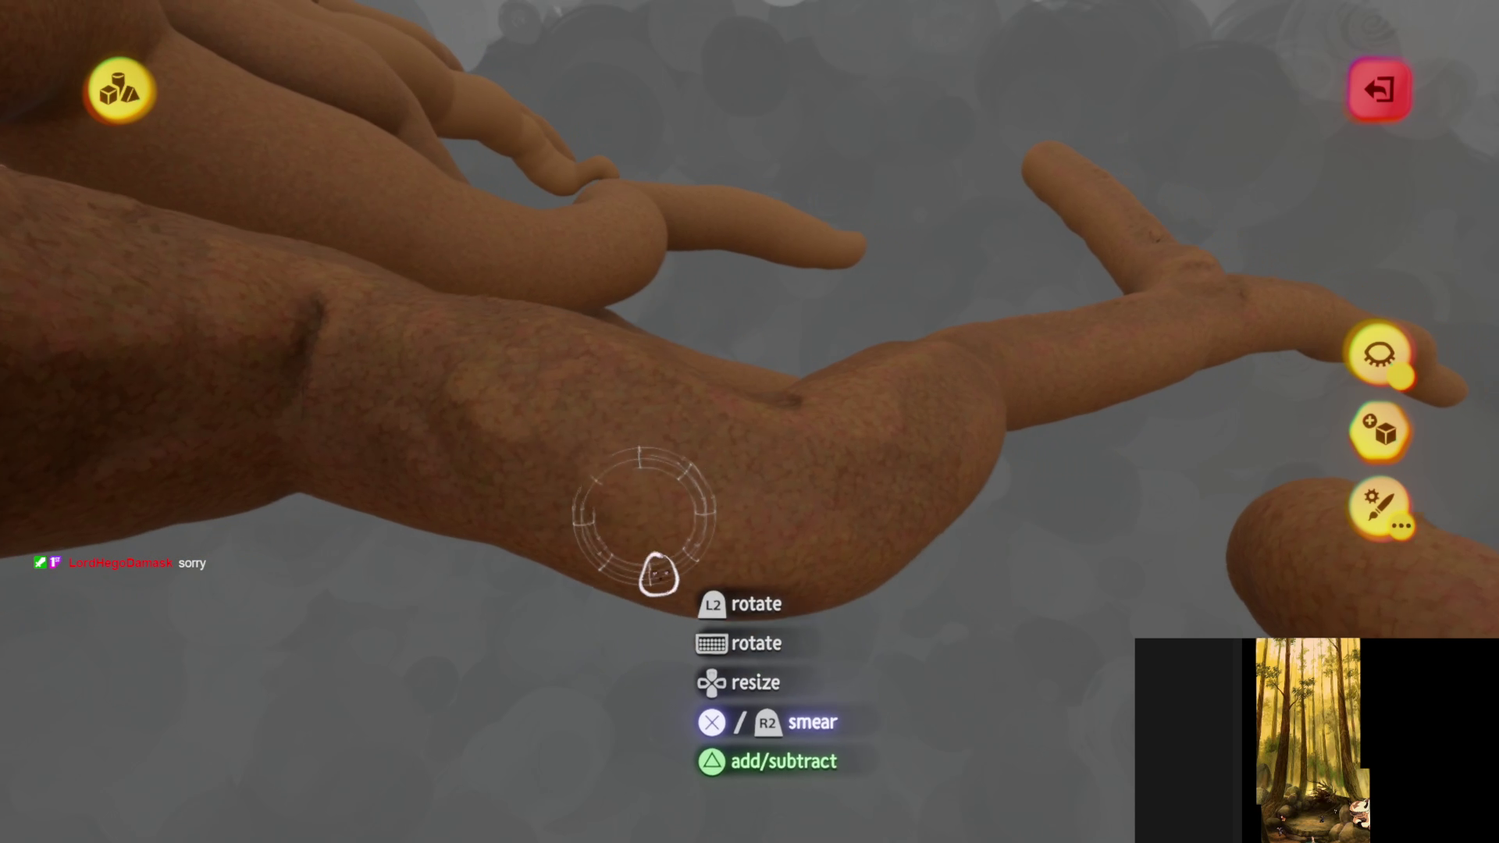
{"action": "mouse_move", "coordinate": [676, 566]}
{"action": "middle_mouse_down"}
{"action": "mouse_move", "coordinate": [693, 575]}
{"action": "mouse_move", "coordinate": [495, 241]}
{"action": "mouse_move", "coordinate": [389, 182]}
{"action": "mouse_move", "coordinate": [414, 157]}
{"action": "mouse_move", "coordinate": [526, 335]}
{"action": "mouse_move", "coordinate": [620, 441]}
{"action": "mouse_move", "coordinate": [667, 538]}
{"action": "mouse_move", "coordinate": [536, 308]}
{"action": "mouse_move", "coordinate": [570, 281]}
{"action": "middle_mouse_up"}
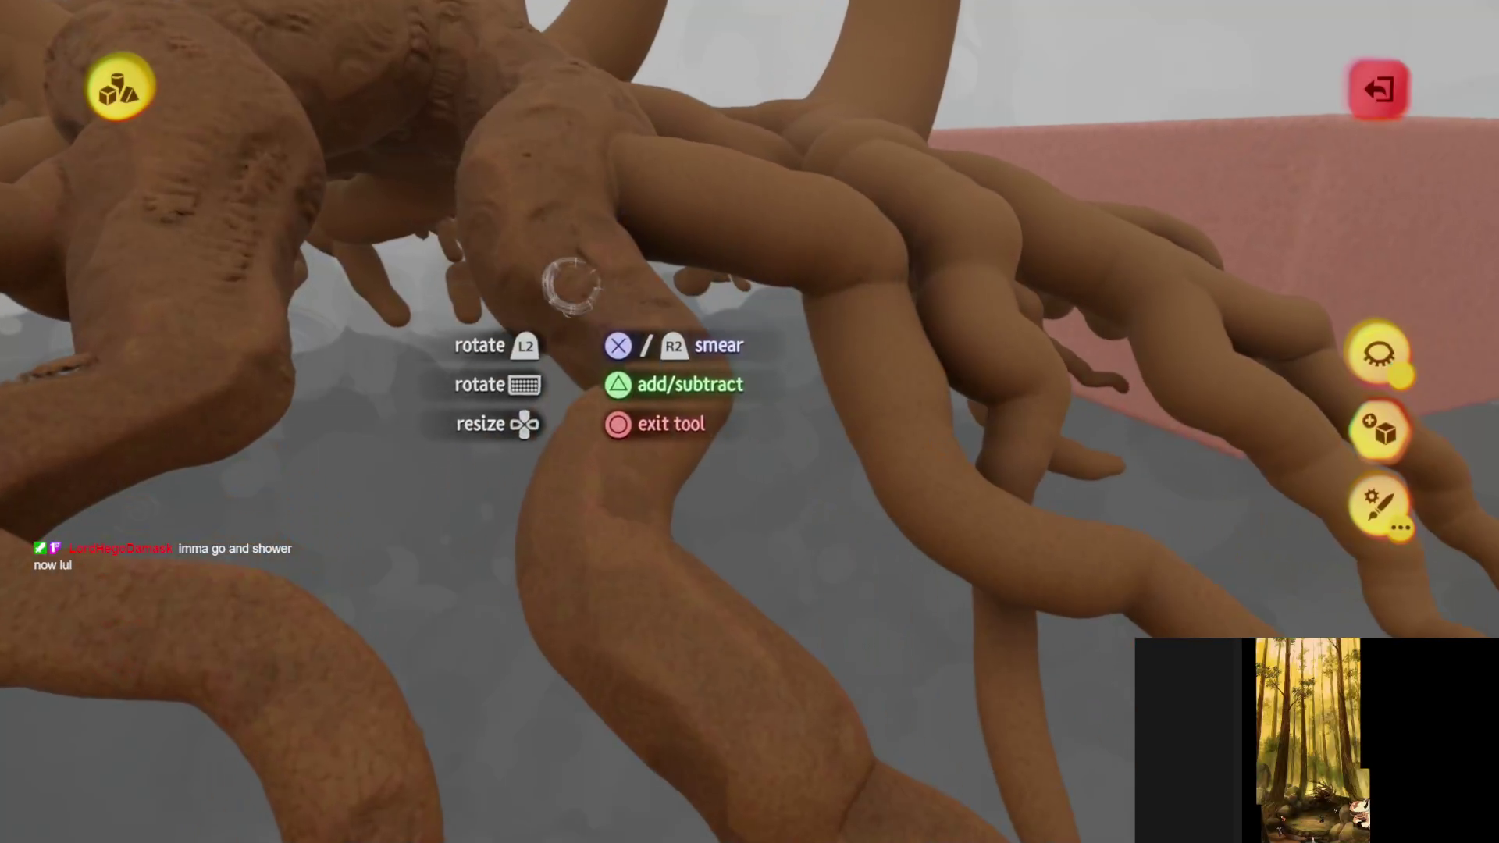
{"action": "mouse_move", "coordinate": [687, 514]}
{"action": "middle_mouse_down"}
{"action": "mouse_move", "coordinate": [726, 445]}
{"action": "mouse_move", "coordinate": [693, 344]}
{"action": "mouse_move", "coordinate": [619, 395]}
{"action": "mouse_move", "coordinate": [567, 292]}
{"action": "middle_mouse_up"}
{"action": "mouse_move", "coordinate": [561, 395]}
{"action": "middle_mouse_down"}
{"action": "mouse_move", "coordinate": [635, 377]}
{"action": "mouse_move", "coordinate": [658, 529]}
{"action": "mouse_move", "coordinate": [699, 469]}
{"action": "middle_mouse_up"}
{"action": "mouse_move", "coordinate": [687, 562]}
{"action": "middle_mouse_down"}
{"action": "mouse_move", "coordinate": [658, 241]}
{"action": "mouse_move", "coordinate": [474, 140]}
{"action": "middle_mouse_up"}
{"action": "mouse_move", "coordinate": [795, 263]}
{"action": "middle_mouse_down"}
{"action": "mouse_move", "coordinate": [694, 423]}
{"action": "mouse_move", "coordinate": [549, 411]}
{"action": "middle_mouse_up"}
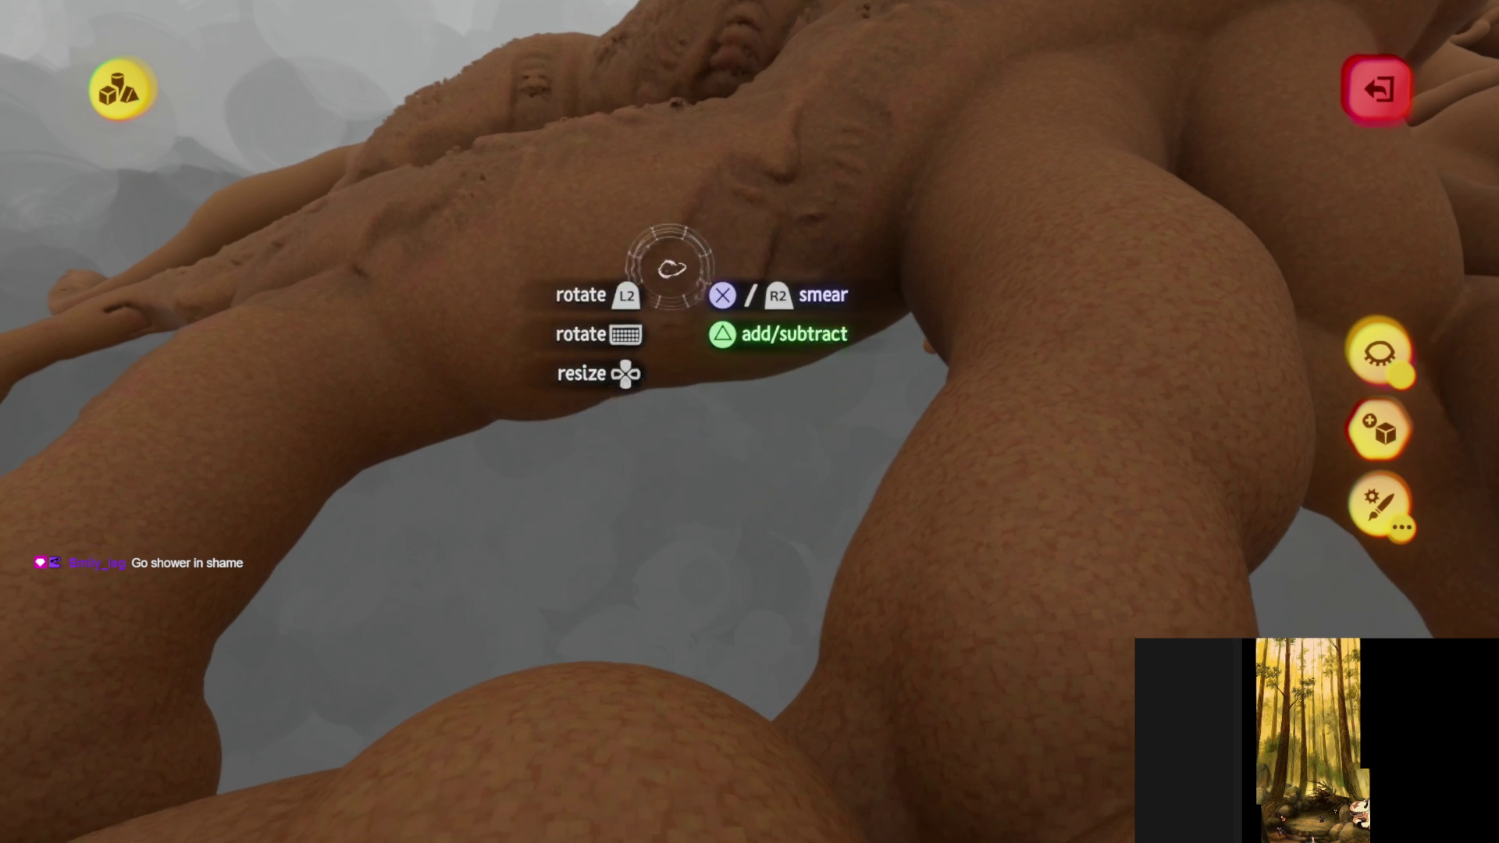
{"action": "mouse_move", "coordinate": [574, 355]}
{"action": "middle_mouse_down"}
{"action": "mouse_move", "coordinate": [730, 413]}
{"action": "mouse_move", "coordinate": [827, 343]}
{"action": "middle_mouse_up"}
{"action": "middle_click_drag", "start_coordinate": [634, 433], "coordinate": [495, 397]}
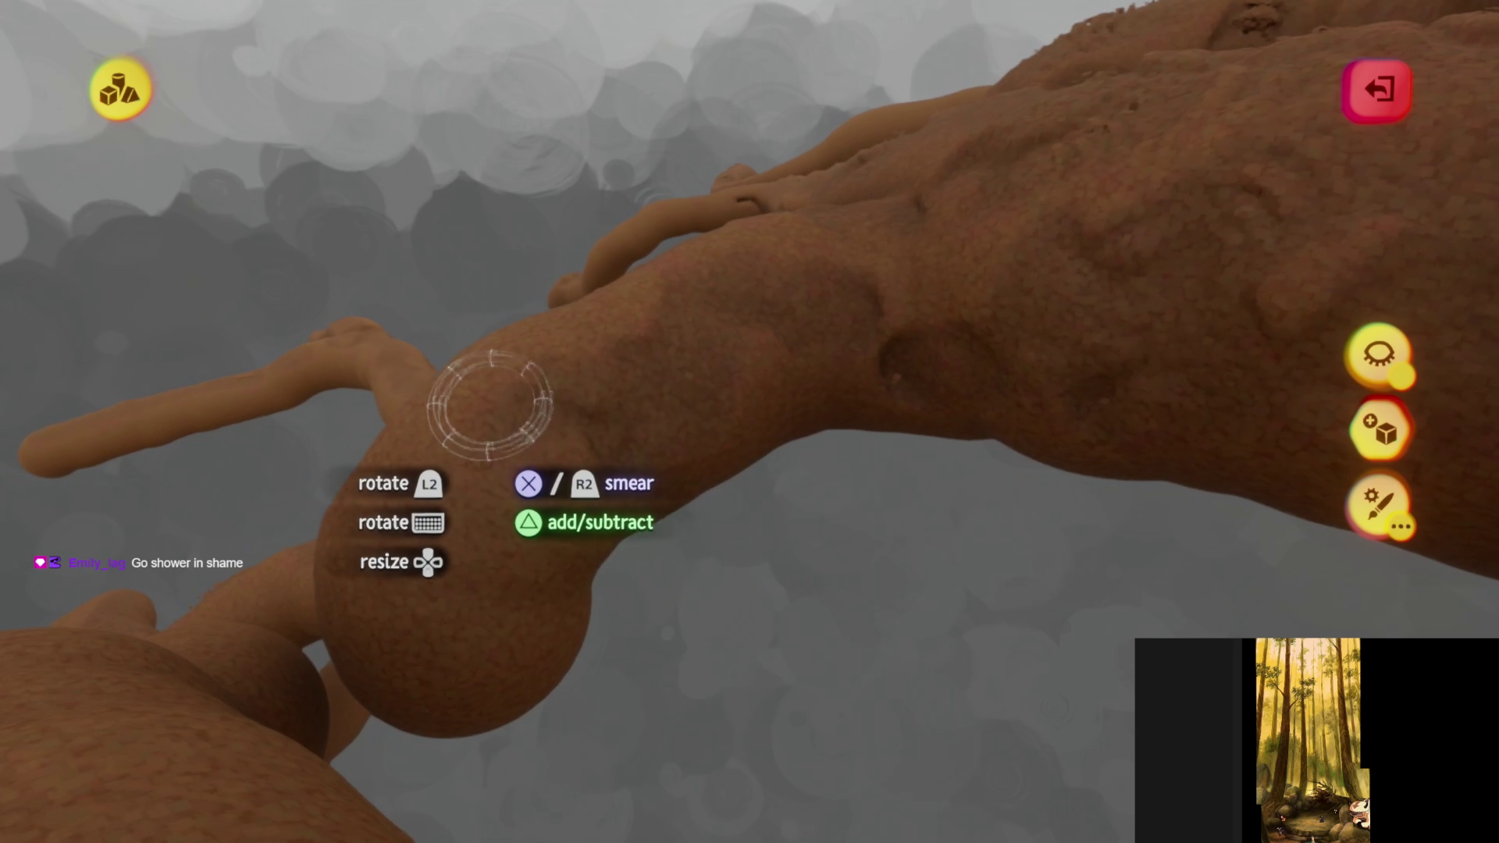
{"action": "mouse_move", "coordinate": [509, 663]}
{"action": "middle_mouse_down"}
{"action": "mouse_move", "coordinate": [669, 469]}
{"action": "mouse_move", "coordinate": [748, 613]}
{"action": "middle_mouse_up"}
{"action": "mouse_move", "coordinate": [693, 312]}
{"action": "middle_mouse_down"}
{"action": "mouse_move", "coordinate": [679, 489]}
{"action": "mouse_move", "coordinate": [458, 268]}
{"action": "mouse_move", "coordinate": [763, 425]}
{"action": "mouse_move", "coordinate": [814, 288]}
{"action": "middle_mouse_up"}
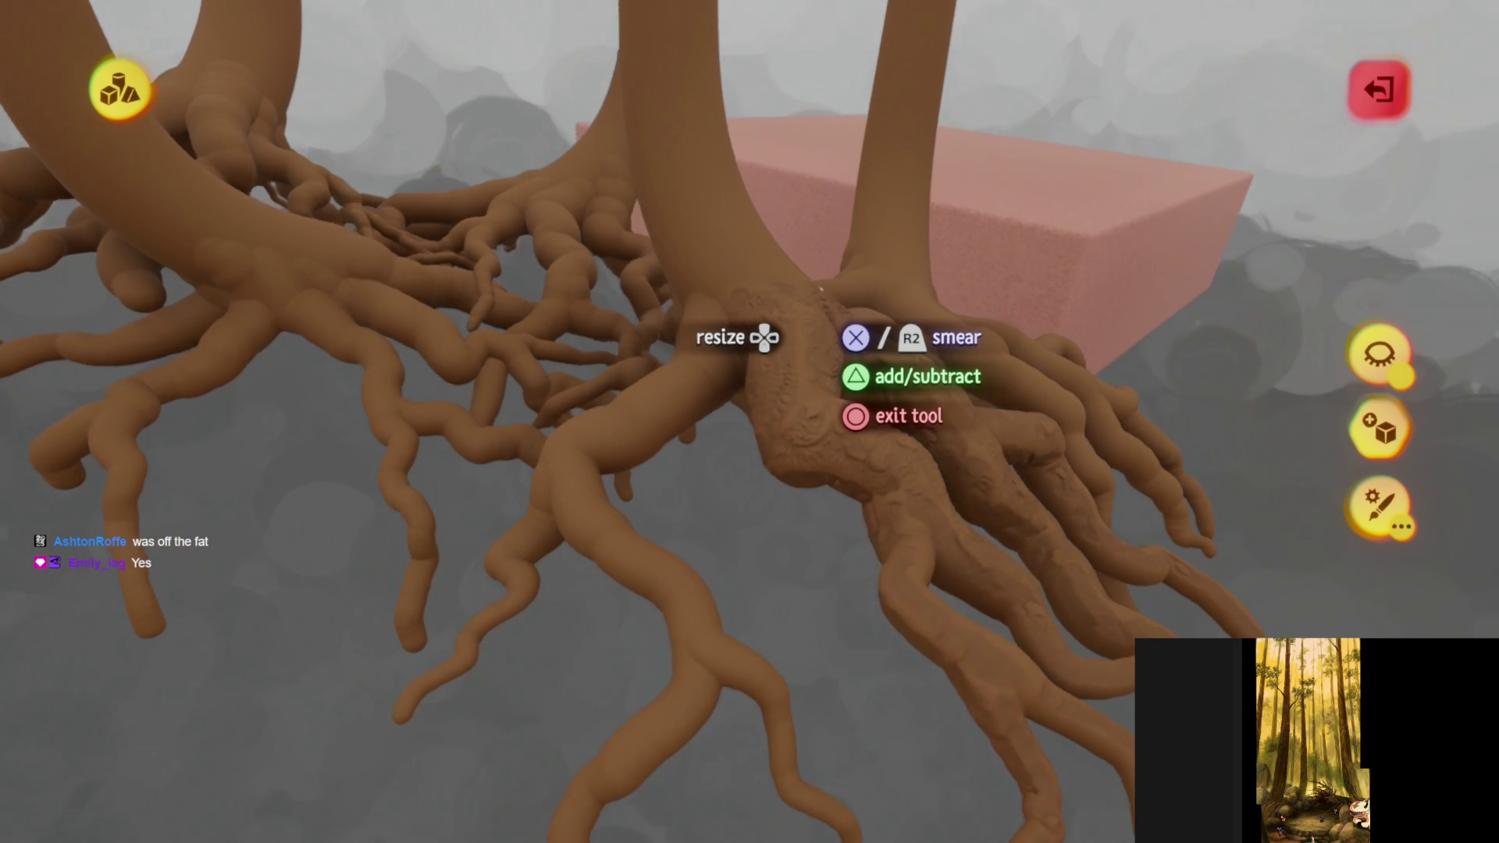
{"action": "mouse_move", "coordinate": [818, 289]}
{"action": "middle_mouse_down"}
{"action": "mouse_move", "coordinate": [614, 415]}
{"action": "mouse_move", "coordinate": [547, 324]}
{"action": "mouse_move", "coordinate": [360, 272]}
{"action": "mouse_move", "coordinate": [421, 418]}
{"action": "mouse_move", "coordinate": [439, 390]}
{"action": "mouse_move", "coordinate": [508, 602]}
{"action": "mouse_move", "coordinate": [535, 619]}
{"action": "mouse_move", "coordinate": [509, 668]}
{"action": "mouse_move", "coordinate": [681, 521]}
{"action": "mouse_move", "coordinate": [672, 301]}
{"action": "mouse_move", "coordinate": [684, 324]}
{"action": "mouse_move", "coordinate": [752, 196]}
{"action": "mouse_move", "coordinate": [766, 133]}
{"action": "middle_mouse_up"}
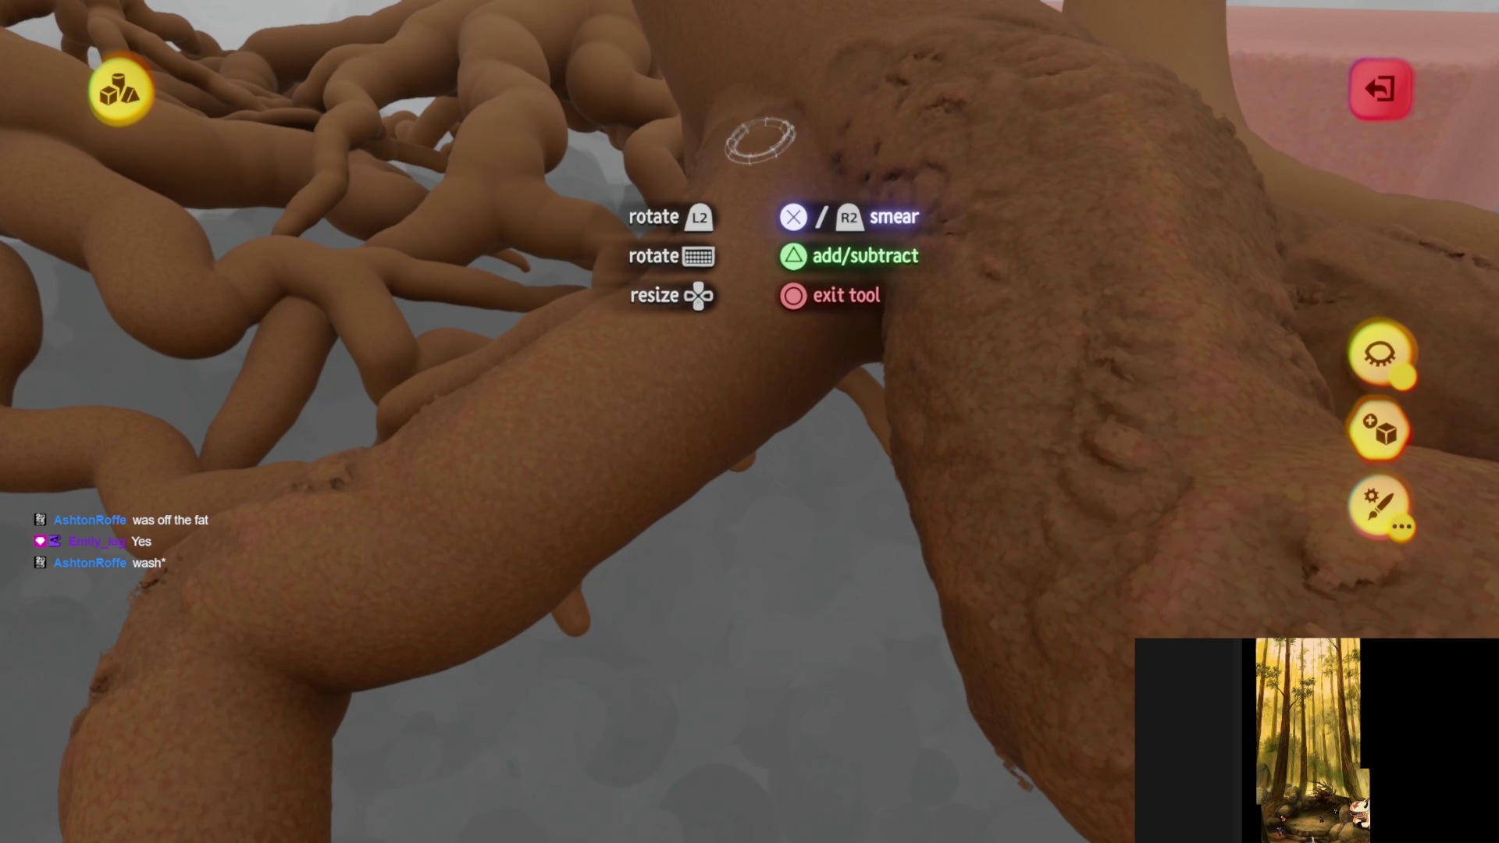
{"action": "mouse_move", "coordinate": [793, 279]}
{"action": "middle_mouse_down"}
{"action": "mouse_move", "coordinate": [719, 281]}
{"action": "mouse_move", "coordinate": [642, 344]}
{"action": "mouse_move", "coordinate": [733, 285]}
{"action": "mouse_move", "coordinate": [674, 442]}
{"action": "mouse_move", "coordinate": [559, 377]}
{"action": "mouse_move", "coordinate": [569, 291]}
{"action": "mouse_move", "coordinate": [479, 208]}
{"action": "middle_mouse_up"}
{"action": "mouse_move", "coordinate": [557, 437]}
{"action": "middle_mouse_down"}
{"action": "mouse_move", "coordinate": [646, 529]}
{"action": "mouse_move", "coordinate": [625, 528]}
{"action": "mouse_move", "coordinate": [502, 238]}
{"action": "mouse_move", "coordinate": [660, 257]}
{"action": "mouse_move", "coordinate": [671, 351]}
{"action": "mouse_move", "coordinate": [525, 242]}
{"action": "middle_mouse_up"}
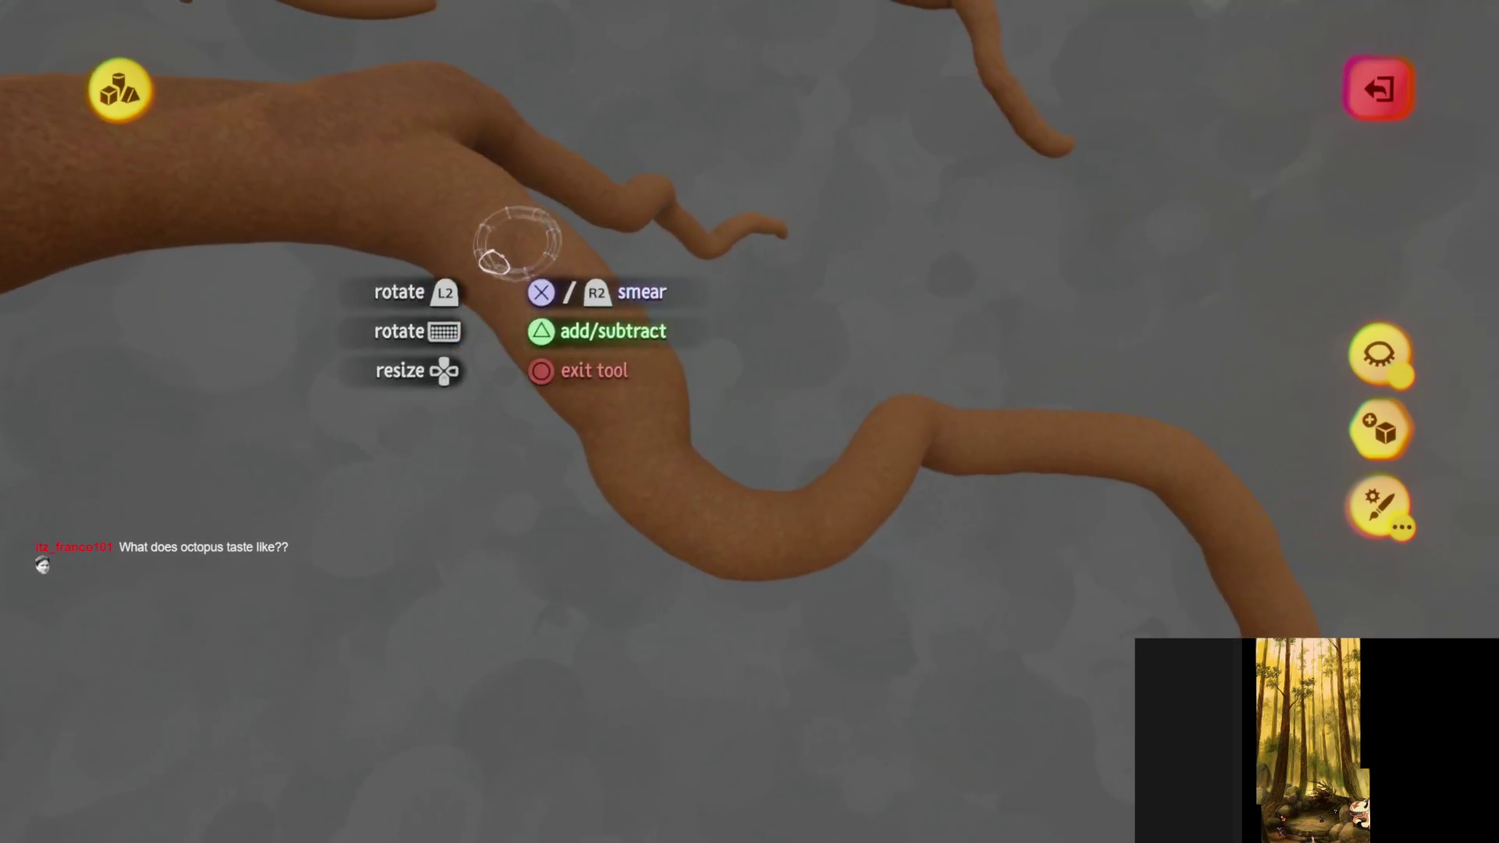
{"action": "mouse_move", "coordinate": [529, 294]}
{"action": "middle_mouse_down"}
{"action": "mouse_move", "coordinate": [646, 502]}
{"action": "mouse_move", "coordinate": [529, 528]}
{"action": "mouse_move", "coordinate": [655, 419]}
{"action": "mouse_move", "coordinate": [640, 433]}
{"action": "mouse_move", "coordinate": [797, 629]}
{"action": "mouse_move", "coordinate": [623, 492]}
{"action": "mouse_move", "coordinate": [460, 281]}
{"action": "middle_mouse_up"}
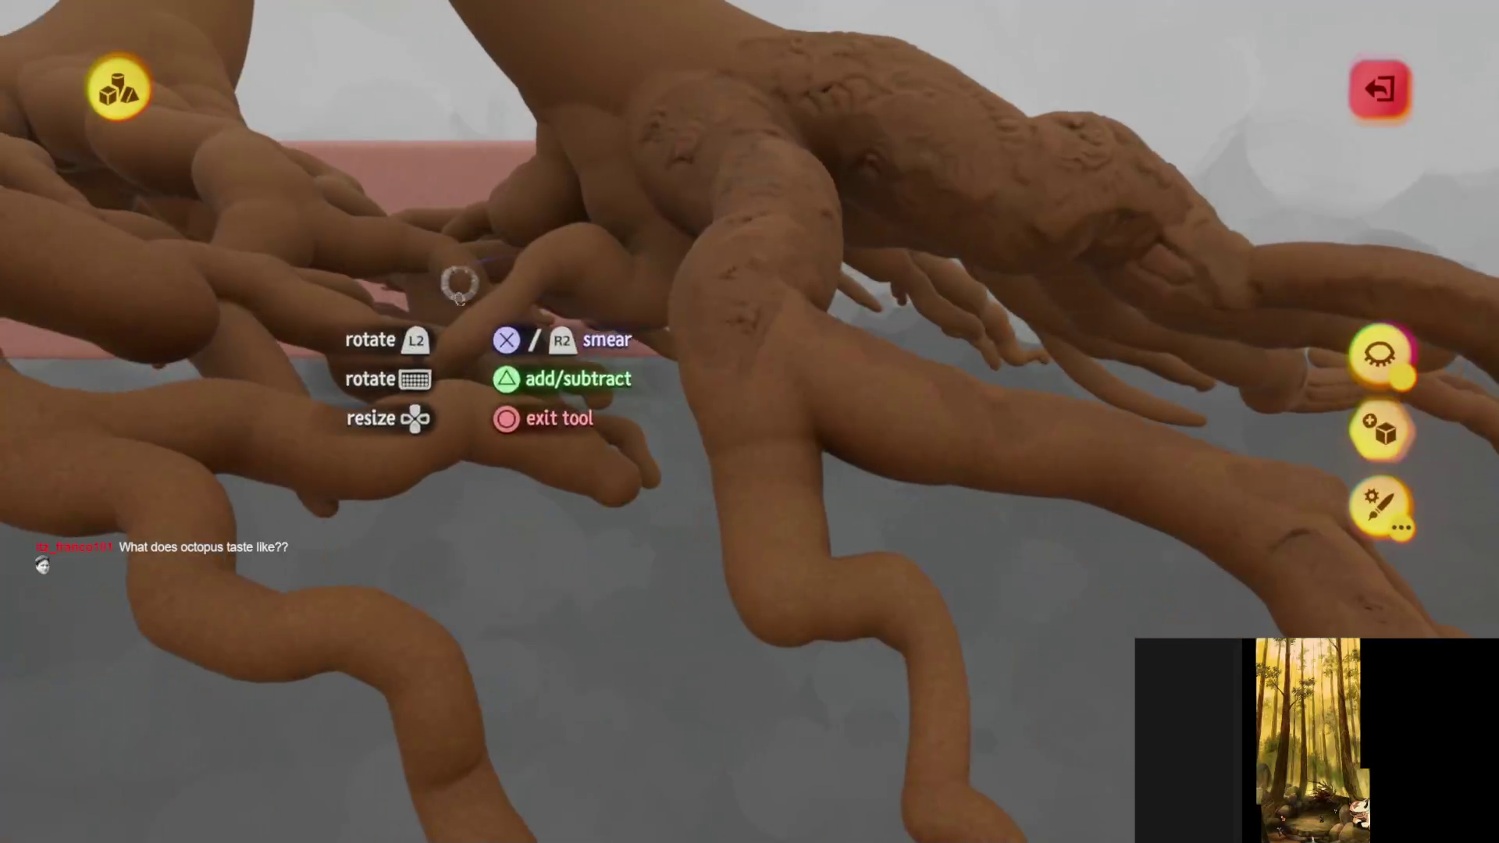
{"action": "mouse_move", "coordinate": [748, 422]}
{"action": "middle_mouse_down"}
{"action": "mouse_move", "coordinate": [679, 525]}
{"action": "mouse_move", "coordinate": [668, 601]}
{"action": "mouse_move", "coordinate": [646, 559]}
{"action": "mouse_move", "coordinate": [655, 391]}
{"action": "mouse_move", "coordinate": [528, 312]}
{"action": "mouse_move", "coordinate": [596, 418]}
{"action": "mouse_move", "coordinate": [705, 537]}
{"action": "middle_mouse_up"}
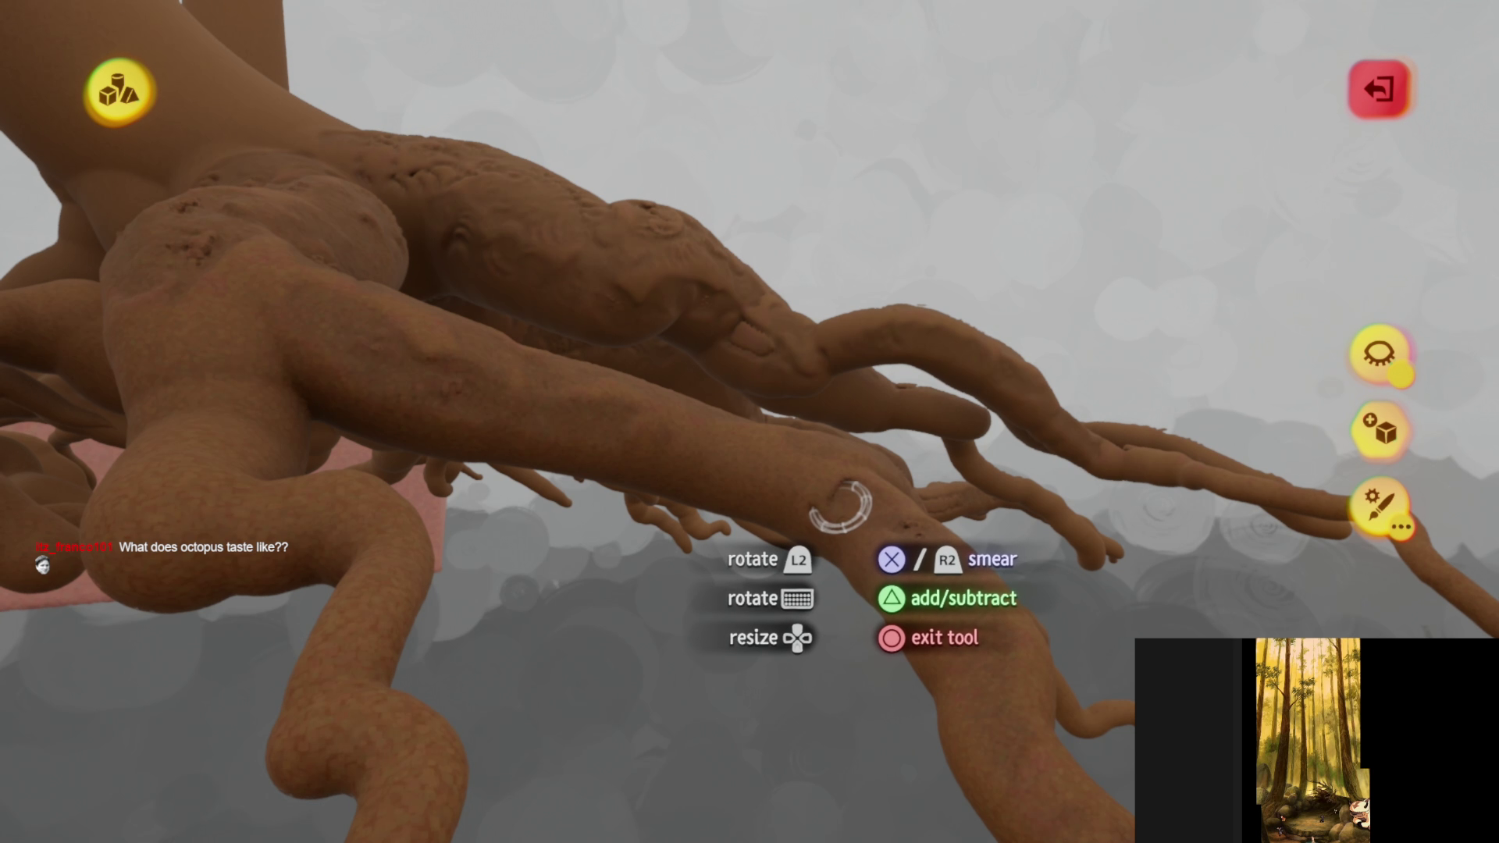
{"action": "mouse_move", "coordinate": [735, 537]}
{"action": "middle_mouse_down"}
{"action": "mouse_move", "coordinate": [652, 499]}
{"action": "mouse_move", "coordinate": [660, 479]}
{"action": "mouse_move", "coordinate": [539, 434]}
{"action": "mouse_move", "coordinate": [696, 439]}
{"action": "mouse_move", "coordinate": [663, 535]}
{"action": "mouse_move", "coordinate": [666, 388]}
{"action": "mouse_move", "coordinate": [614, 451]}
{"action": "mouse_move", "coordinate": [502, 368]}
{"action": "mouse_move", "coordinate": [482, 481]}
{"action": "mouse_move", "coordinate": [686, 703]}
{"action": "mouse_move", "coordinate": [687, 441]}
{"action": "mouse_move", "coordinate": [789, 573]}
{"action": "mouse_move", "coordinate": [742, 374]}
{"action": "mouse_move", "coordinate": [575, 468]}
{"action": "mouse_move", "coordinate": [479, 258]}
{"action": "mouse_move", "coordinate": [555, 308]}
{"action": "mouse_move", "coordinate": [576, 347]}
{"action": "mouse_move", "coordinate": [362, 241]}
{"action": "mouse_move", "coordinate": [275, 226]}
{"action": "mouse_move", "coordinate": [616, 468]}
{"action": "mouse_move", "coordinate": [624, 562]}
{"action": "mouse_move", "coordinate": [535, 519]}
{"action": "mouse_move", "coordinate": [555, 559]}
{"action": "mouse_move", "coordinate": [449, 398]}
{"action": "mouse_move", "coordinate": [508, 498]}
{"action": "mouse_move", "coordinate": [576, 367]}
{"action": "middle_mouse_up"}
{"action": "middle_click_drag", "start_coordinate": [530, 444], "coordinate": [575, 461]}
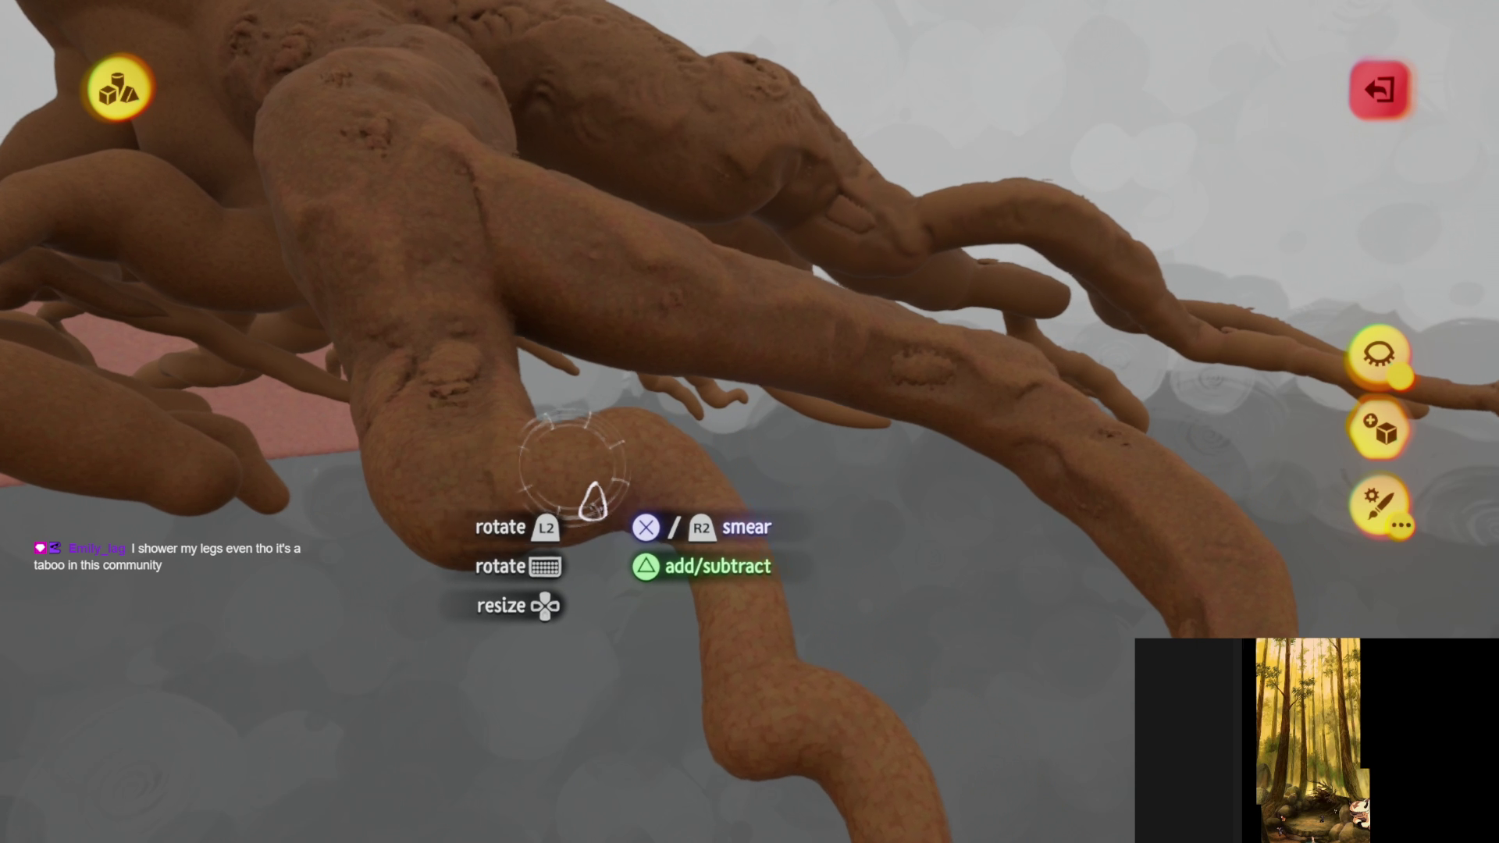
{"action": "mouse_move", "coordinate": [393, 345]}
{"action": "middle_mouse_down"}
{"action": "mouse_move", "coordinate": [722, 460]}
{"action": "mouse_move", "coordinate": [527, 480]}
{"action": "middle_mouse_up"}
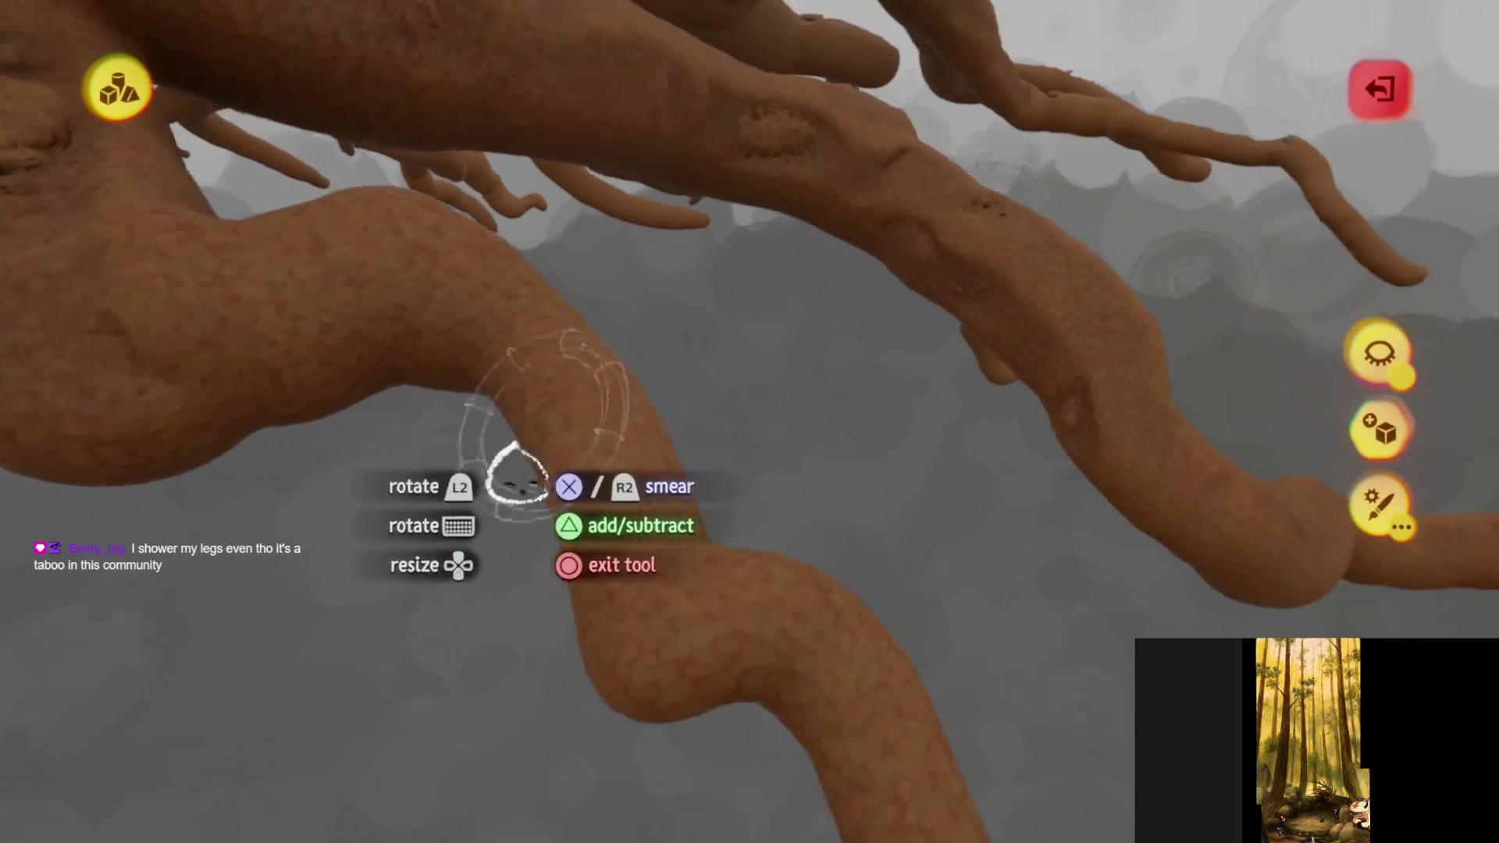
{"action": "middle_click_drag", "start_coordinate": [654, 640], "coordinate": [634, 381]}
{"action": "mouse_move", "coordinate": [695, 484]}
{"action": "middle_mouse_down"}
{"action": "mouse_move", "coordinate": [756, 429]}
{"action": "mouse_move", "coordinate": [792, 502]}
{"action": "mouse_move", "coordinate": [804, 388]}
{"action": "mouse_move", "coordinate": [824, 419]}
{"action": "mouse_move", "coordinate": [726, 363]}
{"action": "mouse_move", "coordinate": [673, 291]}
{"action": "mouse_move", "coordinate": [612, 268]}
{"action": "mouse_move", "coordinate": [686, 445]}
{"action": "mouse_move", "coordinate": [718, 436]}
{"action": "mouse_move", "coordinate": [619, 570]}
{"action": "mouse_move", "coordinate": [551, 508]}
{"action": "mouse_move", "coordinate": [554, 437]}
{"action": "mouse_move", "coordinate": [605, 539]}
{"action": "middle_mouse_up"}
{"action": "mouse_move", "coordinate": [615, 614]}
{"action": "middle_mouse_down"}
{"action": "mouse_move", "coordinate": [598, 502]}
{"action": "mouse_move", "coordinate": [696, 414]}
{"action": "mouse_move", "coordinate": [680, 562]}
{"action": "mouse_move", "coordinate": [595, 582]}
{"action": "mouse_move", "coordinate": [555, 559]}
{"action": "mouse_move", "coordinate": [537, 587]}
{"action": "mouse_move", "coordinate": [445, 477]}
{"action": "mouse_move", "coordinate": [427, 477]}
{"action": "mouse_move", "coordinate": [656, 525]}
{"action": "mouse_move", "coordinate": [697, 484]}
{"action": "mouse_move", "coordinate": [848, 413]}
{"action": "mouse_move", "coordinate": [898, 297]}
{"action": "mouse_move", "coordinate": [1050, 301]}
{"action": "middle_mouse_up"}
- Undo the stray 'Smear sculpture' stroke so the root is smooth again
{"action": "mouse_move", "coordinate": [975, 379]}
{"action": "left_mouse_down"}
{"action": "mouse_move", "coordinate": [865, 239]}
{"action": "mouse_move", "coordinate": [486, 369]}
{"action": "left_mouse_up"}
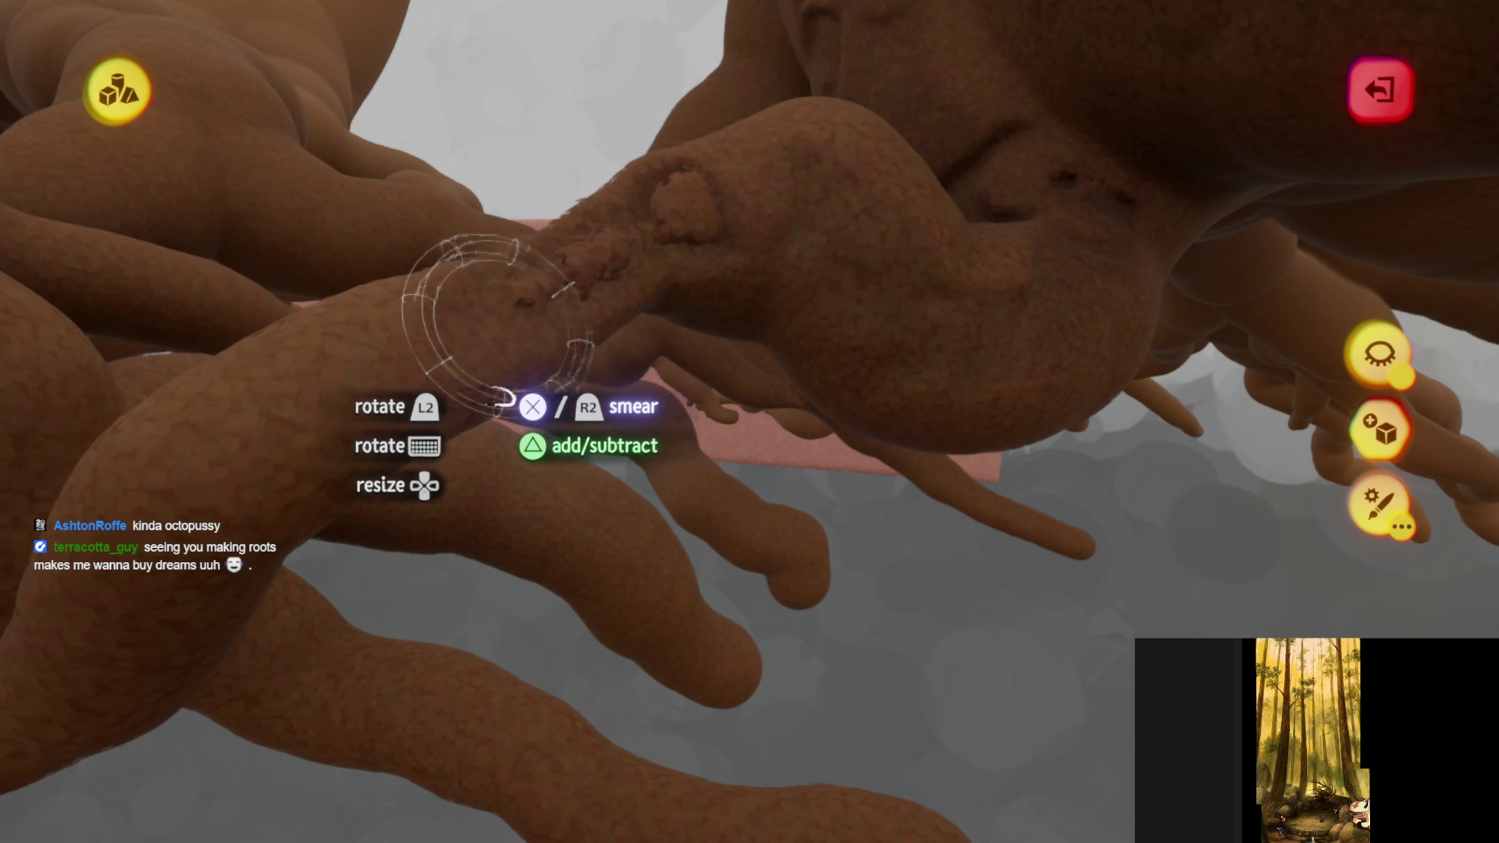
{"action": "middle_click_drag", "start_coordinate": [409, 593], "coordinate": [793, 429]}
{"action": "key", "text": "ctrl+z"}
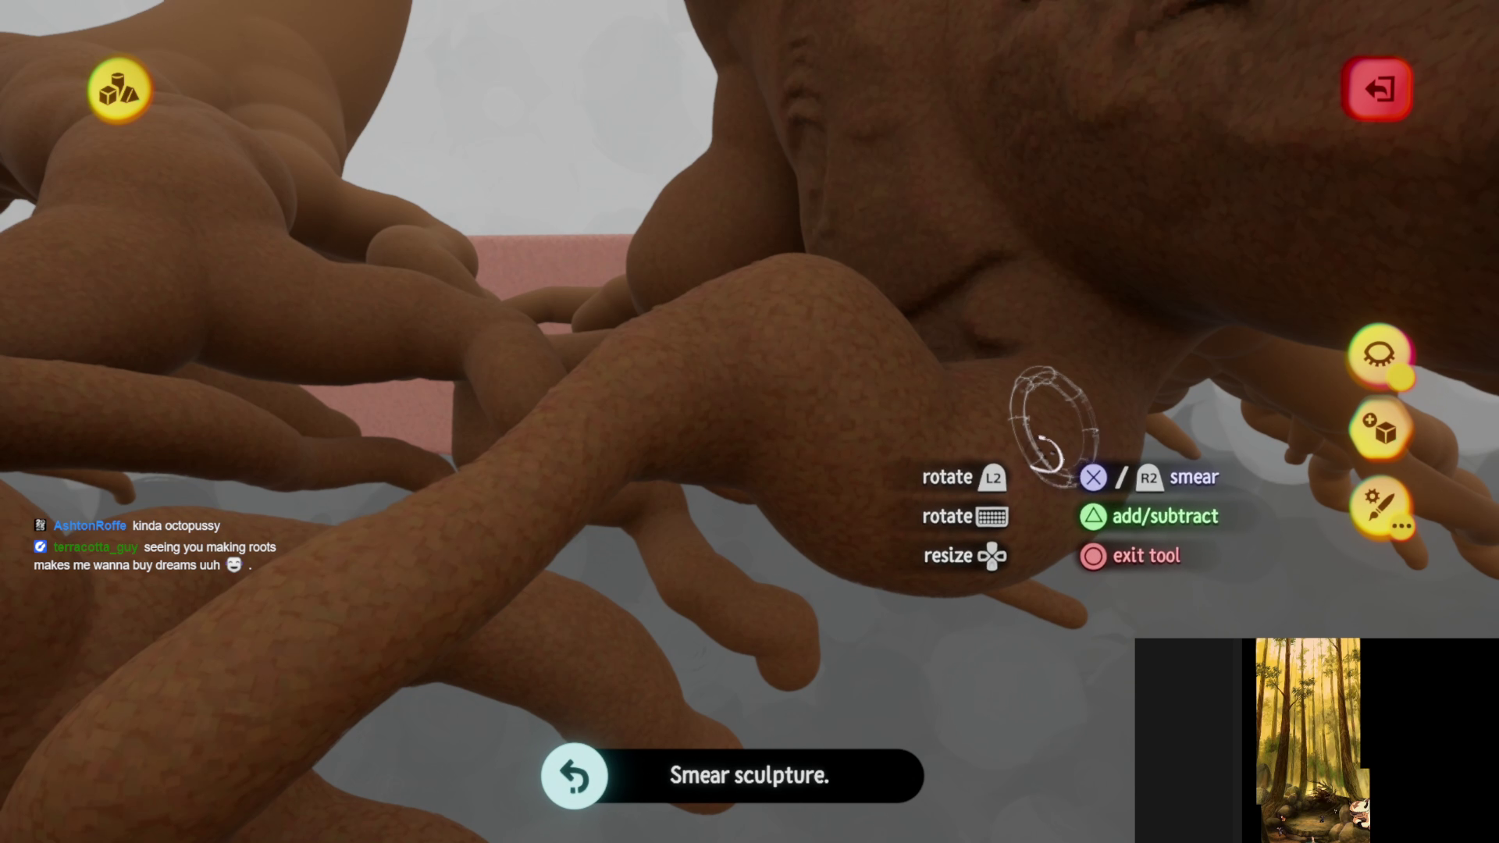
- Inspect the textured roots and trunk base from close, low angles
{"action": "mouse_move", "coordinate": [776, 318]}
{"action": "middle_mouse_down"}
{"action": "mouse_move", "coordinate": [762, 395]}
{"action": "mouse_move", "coordinate": [719, 375]}
{"action": "mouse_move", "coordinate": [625, 227]}
{"action": "mouse_move", "coordinate": [591, 234]}
{"action": "middle_mouse_up"}
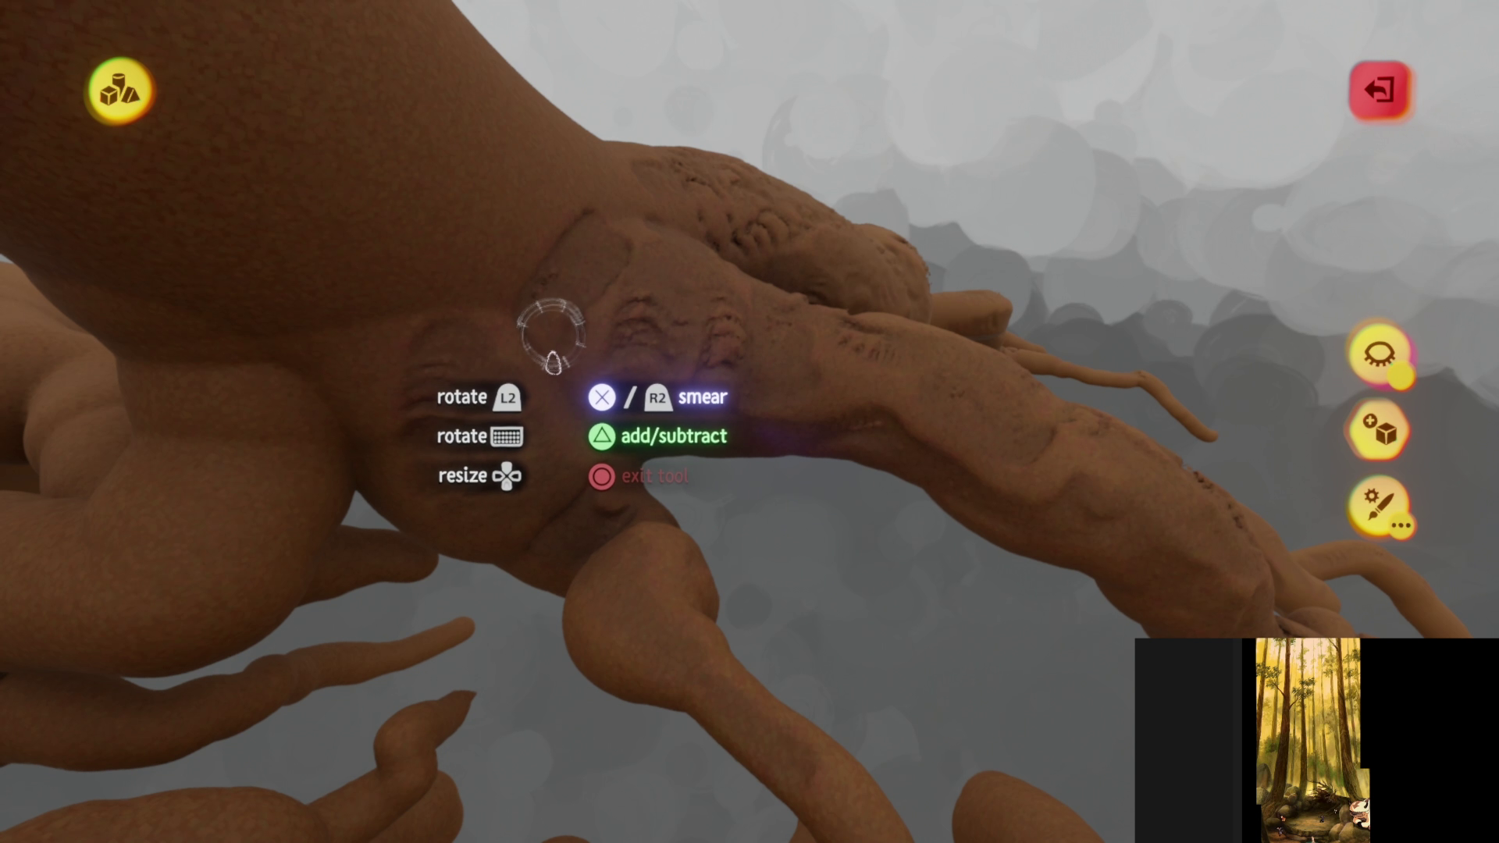
{"action": "mouse_move", "coordinate": [632, 383]}
{"action": "middle_mouse_down"}
{"action": "mouse_move", "coordinate": [629, 346]}
{"action": "mouse_move", "coordinate": [602, 374]}
{"action": "mouse_move", "coordinate": [569, 485]}
{"action": "mouse_move", "coordinate": [579, 512]}
{"action": "mouse_move", "coordinate": [536, 586]}
{"action": "mouse_move", "coordinate": [485, 509]}
{"action": "mouse_move", "coordinate": [251, 612]}
{"action": "mouse_move", "coordinate": [478, 590]}
{"action": "mouse_move", "coordinate": [508, 495]}
{"action": "mouse_move", "coordinate": [492, 492]}
{"action": "mouse_move", "coordinate": [619, 562]}
{"action": "mouse_move", "coordinate": [591, 500]}
{"action": "mouse_move", "coordinate": [619, 344]}
{"action": "mouse_move", "coordinate": [611, 434]}
{"action": "middle_mouse_up"}
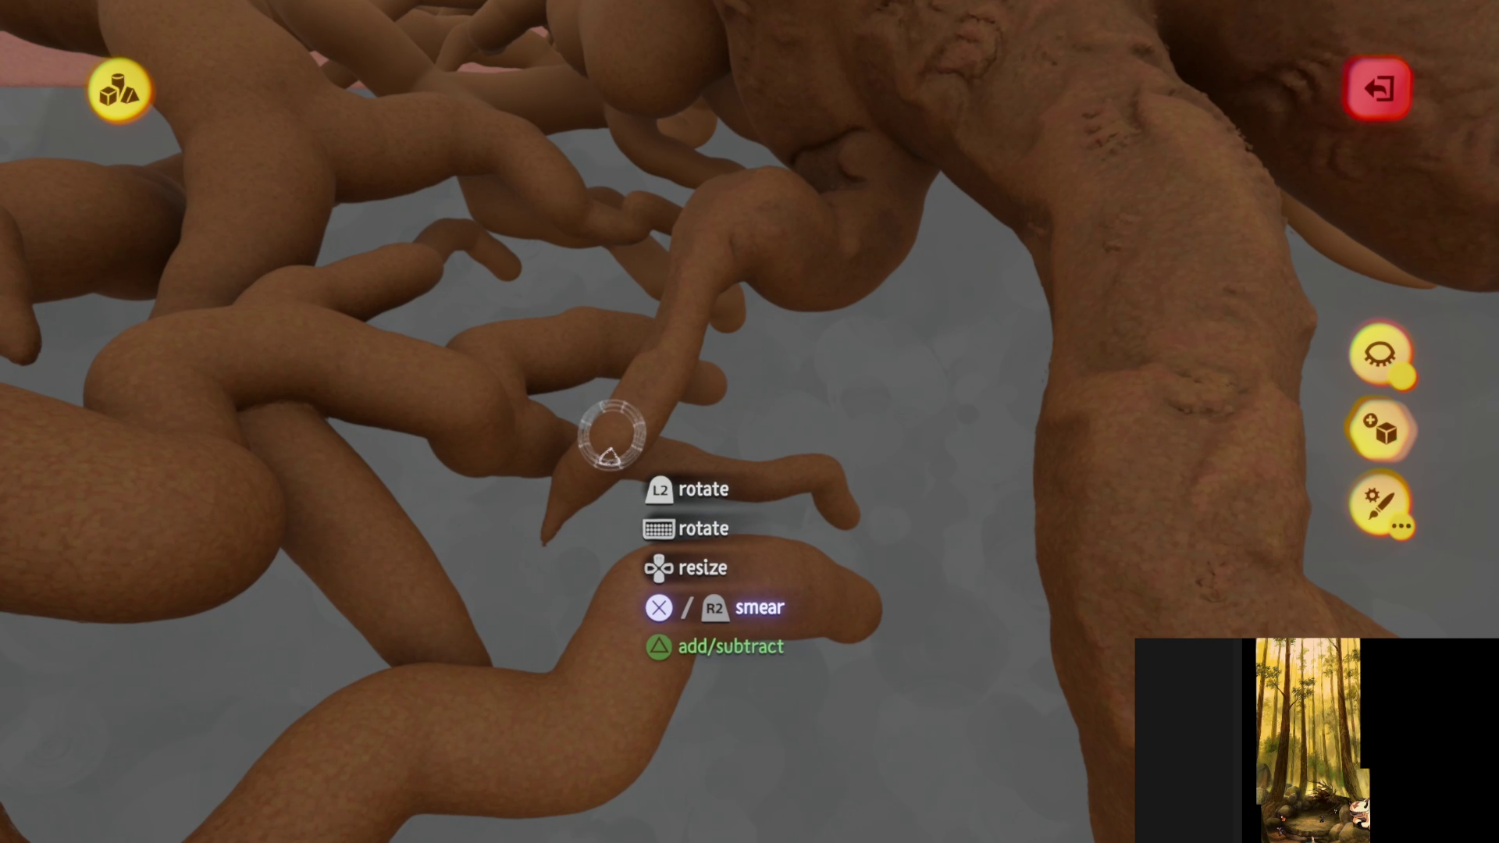
{"action": "mouse_move", "coordinate": [639, 498]}
{"action": "middle_mouse_down"}
{"action": "mouse_move", "coordinate": [452, 289]}
{"action": "mouse_move", "coordinate": [743, 635]}
{"action": "mouse_move", "coordinate": [761, 598]}
{"action": "mouse_move", "coordinate": [695, 596]}
{"action": "mouse_move", "coordinate": [733, 523]}
{"action": "mouse_move", "coordinate": [726, 460]}
{"action": "mouse_move", "coordinate": [659, 375]}
{"action": "mouse_move", "coordinate": [622, 395]}
{"action": "mouse_move", "coordinate": [609, 372]}
{"action": "mouse_move", "coordinate": [575, 391]}
{"action": "mouse_move", "coordinate": [466, 240]}
{"action": "middle_mouse_up"}
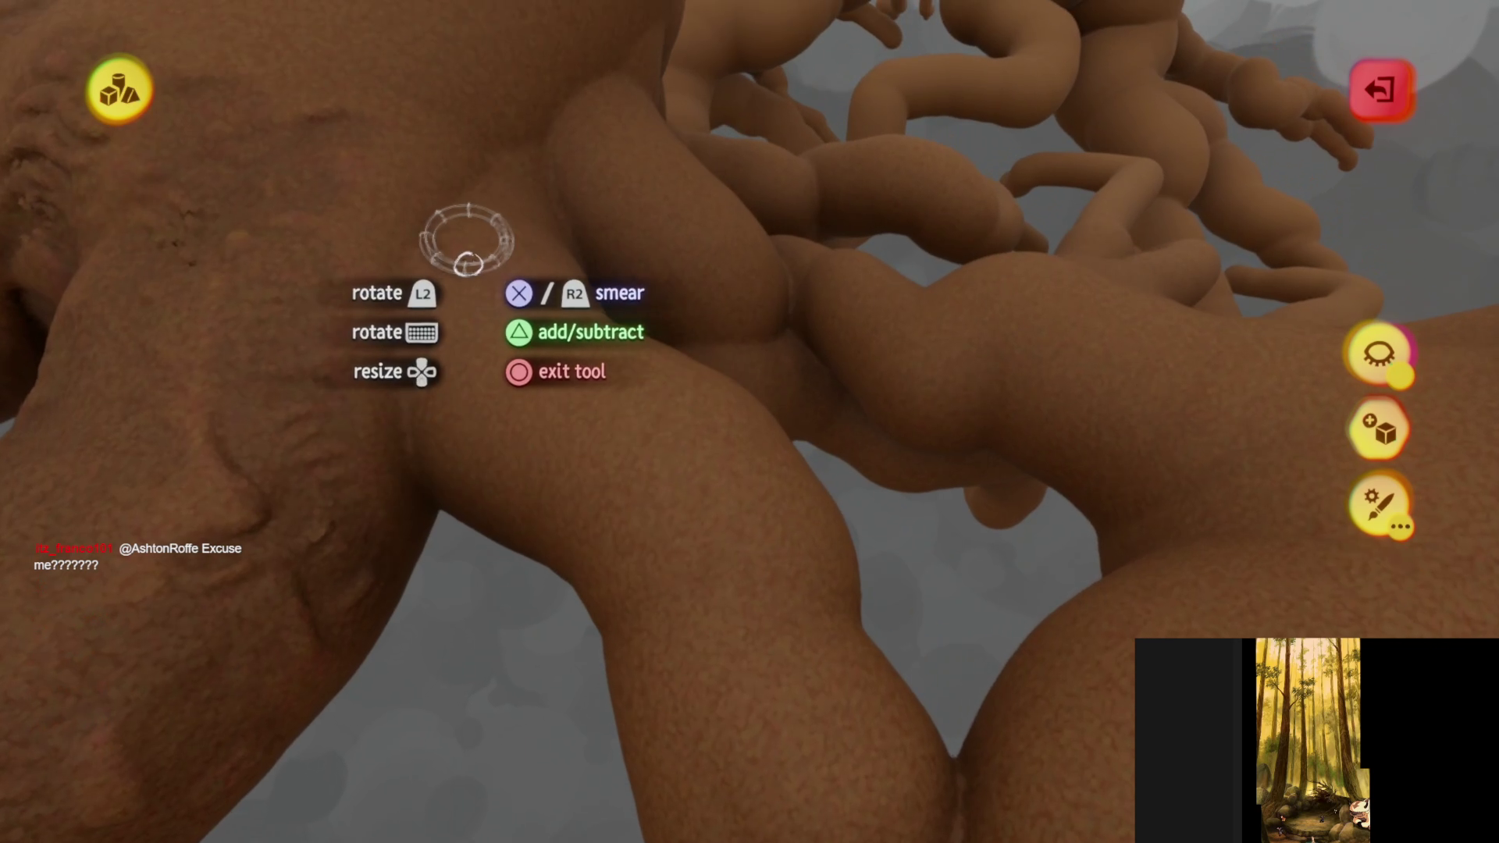
{"action": "mouse_move", "coordinate": [715, 498]}
{"action": "middle_mouse_down"}
{"action": "mouse_move", "coordinate": [690, 388]}
{"action": "mouse_move", "coordinate": [686, 445]}
{"action": "mouse_move", "coordinate": [709, 461]}
{"action": "mouse_move", "coordinate": [655, 266]}
{"action": "mouse_move", "coordinate": [776, 469]}
{"action": "mouse_move", "coordinate": [793, 429]}
{"action": "mouse_move", "coordinate": [670, 316]}
{"action": "mouse_move", "coordinate": [634, 337]}
{"action": "mouse_move", "coordinate": [494, 253]}
{"action": "middle_mouse_up"}
{"action": "mouse_move", "coordinate": [674, 428]}
{"action": "middle_mouse_down"}
{"action": "mouse_move", "coordinate": [686, 225]}
{"action": "mouse_move", "coordinate": [681, 291]}
{"action": "mouse_move", "coordinate": [673, 222]}
{"action": "middle_mouse_up"}
{"action": "mouse_move", "coordinate": [705, 497]}
{"action": "middle_mouse_down"}
{"action": "mouse_move", "coordinate": [655, 453]}
{"action": "mouse_move", "coordinate": [539, 402]}
{"action": "middle_mouse_up"}
{"action": "mouse_move", "coordinate": [761, 573]}
{"action": "middle_mouse_down"}
{"action": "mouse_move", "coordinate": [585, 525]}
{"action": "mouse_move", "coordinate": [629, 452]}
{"action": "mouse_move", "coordinate": [679, 434]}
{"action": "mouse_move", "coordinate": [658, 328]}
{"action": "mouse_move", "coordinate": [698, 293]}
{"action": "mouse_move", "coordinate": [687, 334]}
{"action": "mouse_move", "coordinate": [774, 415]}
{"action": "middle_mouse_up"}
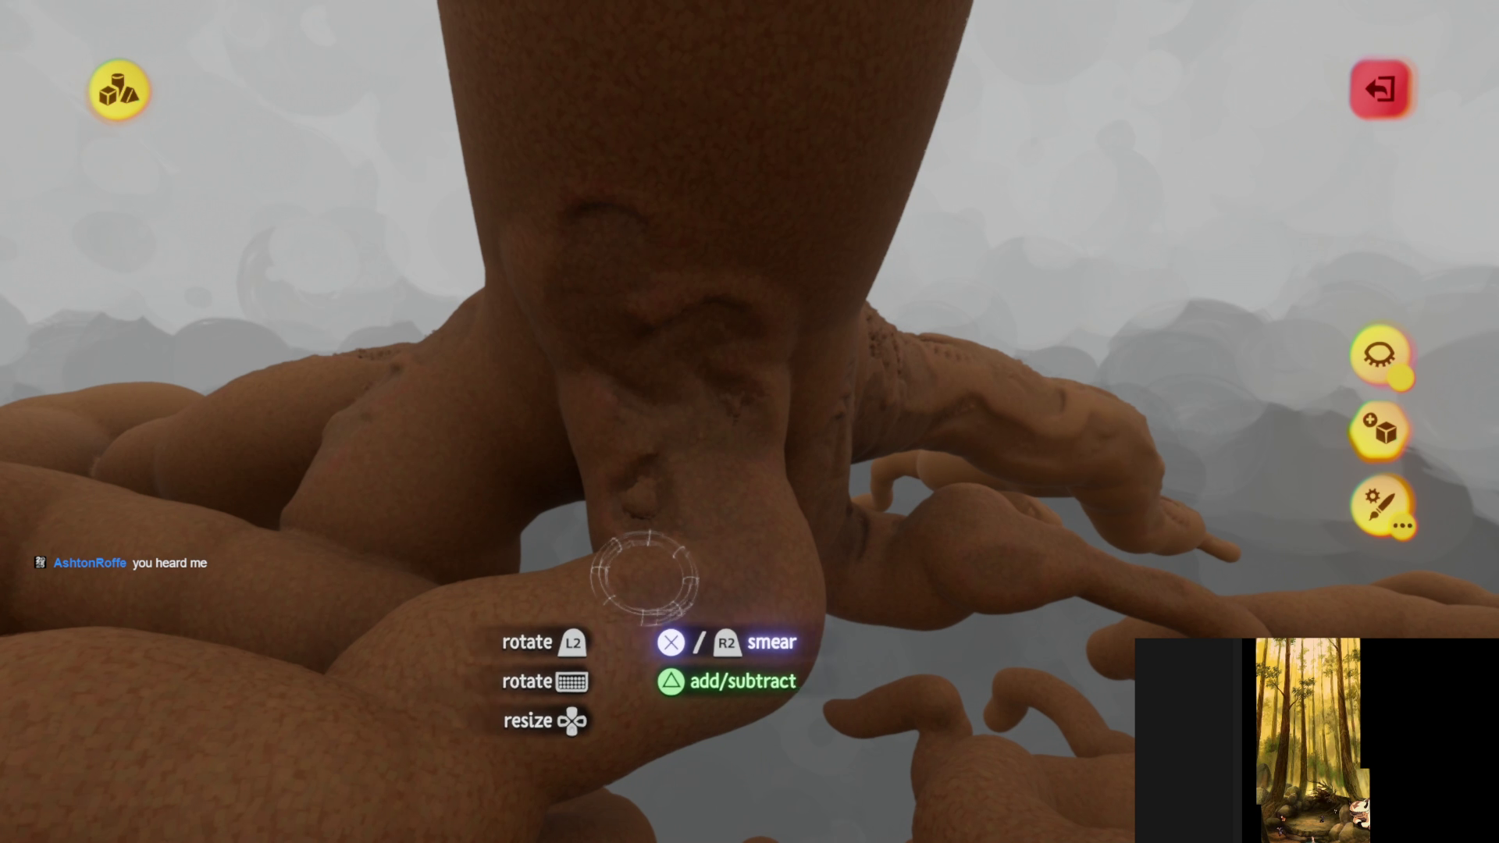
{"action": "middle_click_drag", "start_coordinate": [480, 667], "coordinate": [666, 477]}
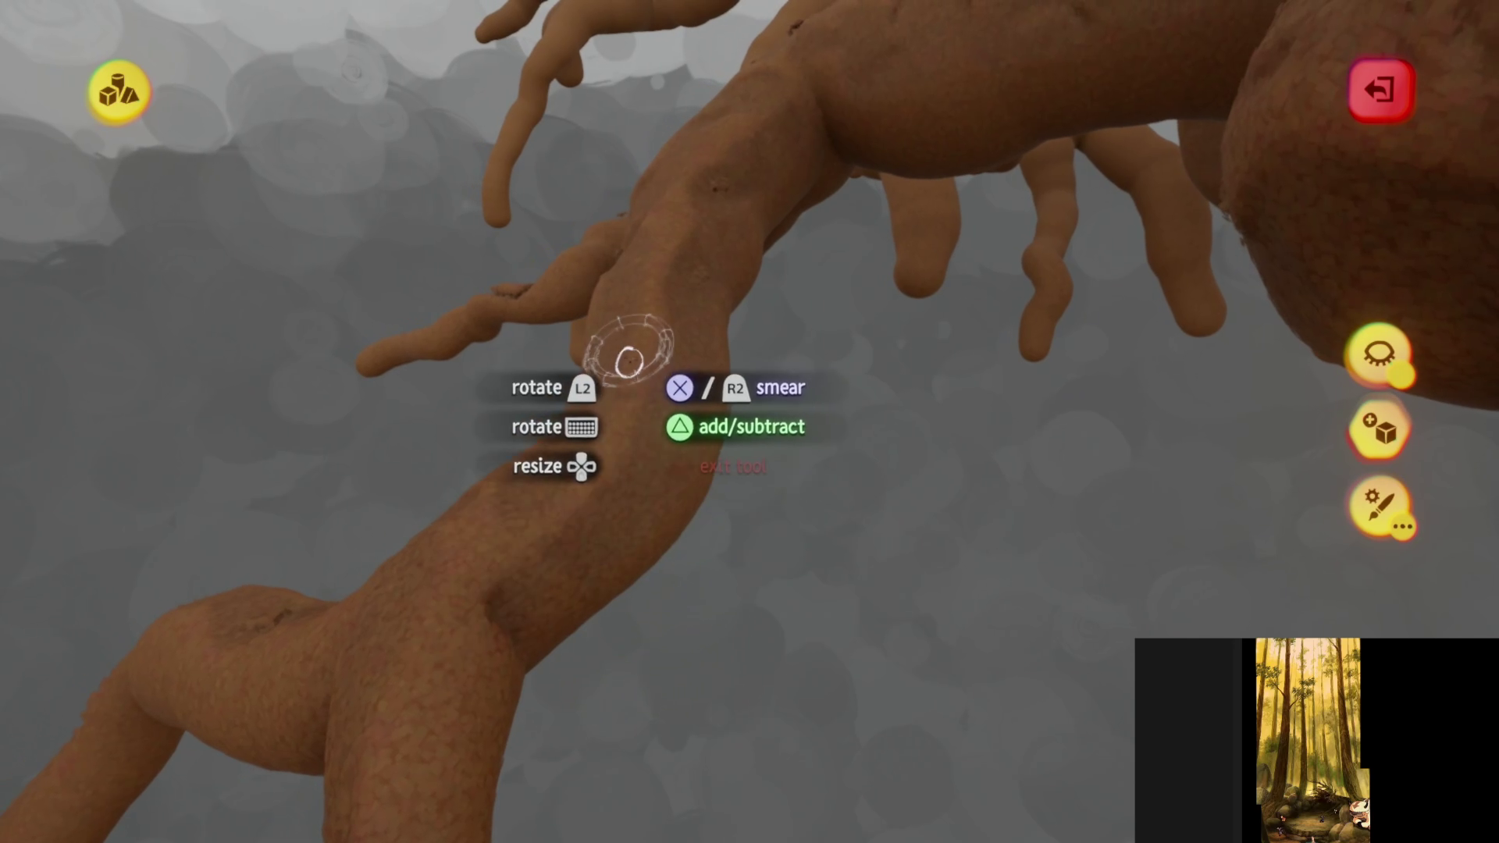
{"action": "mouse_move", "coordinate": [644, 441]}
{"action": "middle_mouse_down"}
{"action": "mouse_move", "coordinate": [659, 335]}
{"action": "mouse_move", "coordinate": [777, 325]}
{"action": "mouse_move", "coordinate": [760, 307]}
{"action": "middle_mouse_up"}
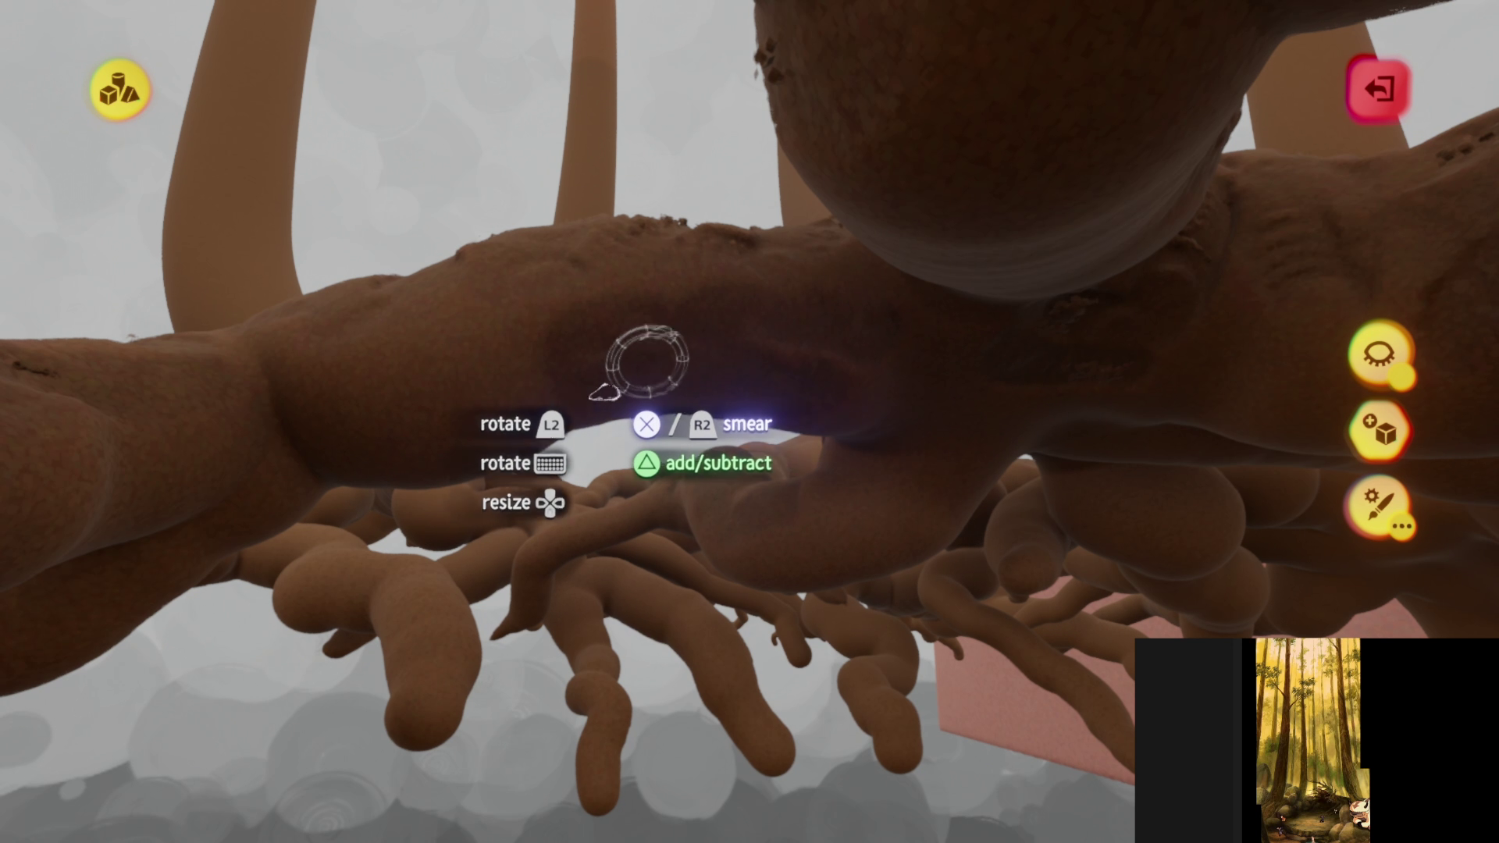
{"action": "mouse_move", "coordinate": [342, 428]}
{"action": "middle_mouse_down"}
{"action": "mouse_move", "coordinate": [641, 474]}
{"action": "mouse_move", "coordinate": [702, 413]}
{"action": "mouse_move", "coordinate": [570, 437]}
{"action": "mouse_move", "coordinate": [335, 541]}
{"action": "mouse_move", "coordinate": [507, 500]}
{"action": "mouse_move", "coordinate": [492, 526]}
{"action": "mouse_move", "coordinate": [563, 421]}
{"action": "mouse_move", "coordinate": [615, 407]}
{"action": "mouse_move", "coordinate": [602, 461]}
{"action": "mouse_move", "coordinate": [546, 468]}
{"action": "mouse_move", "coordinate": [602, 461]}
{"action": "mouse_move", "coordinate": [700, 523]}
{"action": "mouse_move", "coordinate": [578, 426]}
{"action": "mouse_move", "coordinate": [520, 301]}
{"action": "mouse_move", "coordinate": [749, 423]}
{"action": "middle_mouse_up"}
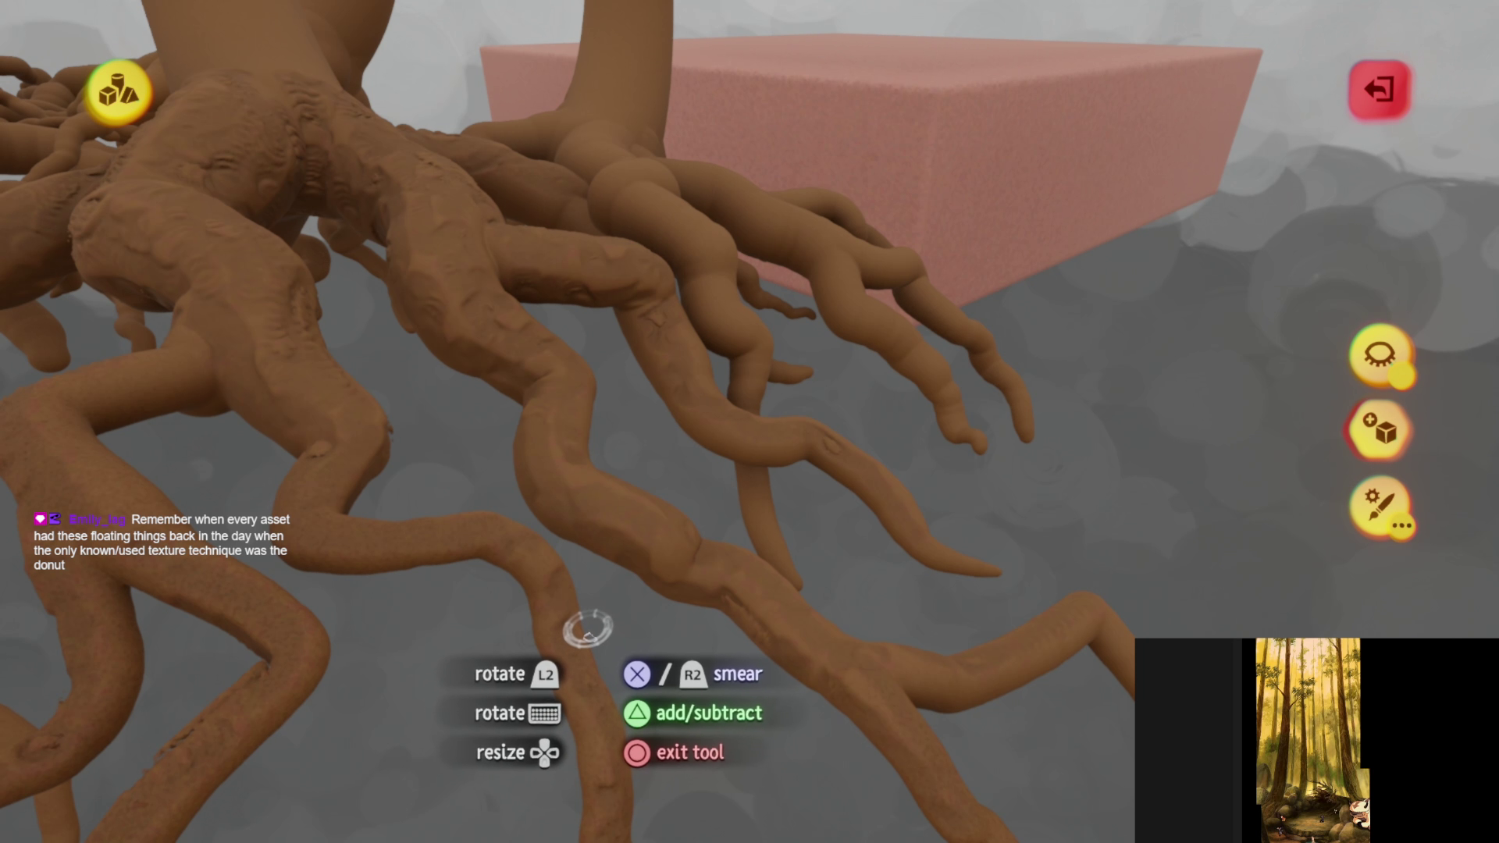
{"action": "mouse_move", "coordinate": [646, 625]}
{"action": "middle_mouse_down"}
{"action": "mouse_move", "coordinate": [625, 602]}
{"action": "mouse_move", "coordinate": [581, 601]}
{"action": "mouse_move", "coordinate": [567, 500]}
{"action": "mouse_move", "coordinate": [622, 285]}
{"action": "mouse_move", "coordinate": [749, 418]}
{"action": "mouse_move", "coordinate": [706, 602]}
{"action": "mouse_move", "coordinate": [619, 361]}
{"action": "mouse_move", "coordinate": [562, 429]}
{"action": "mouse_move", "coordinate": [476, 335]}
{"action": "mouse_move", "coordinate": [498, 429]}
{"action": "mouse_move", "coordinate": [687, 538]}
{"action": "mouse_move", "coordinate": [729, 508]}
{"action": "mouse_move", "coordinate": [616, 543]}
{"action": "mouse_move", "coordinate": [632, 507]}
{"action": "mouse_move", "coordinate": [601, 483]}
{"action": "middle_mouse_up"}
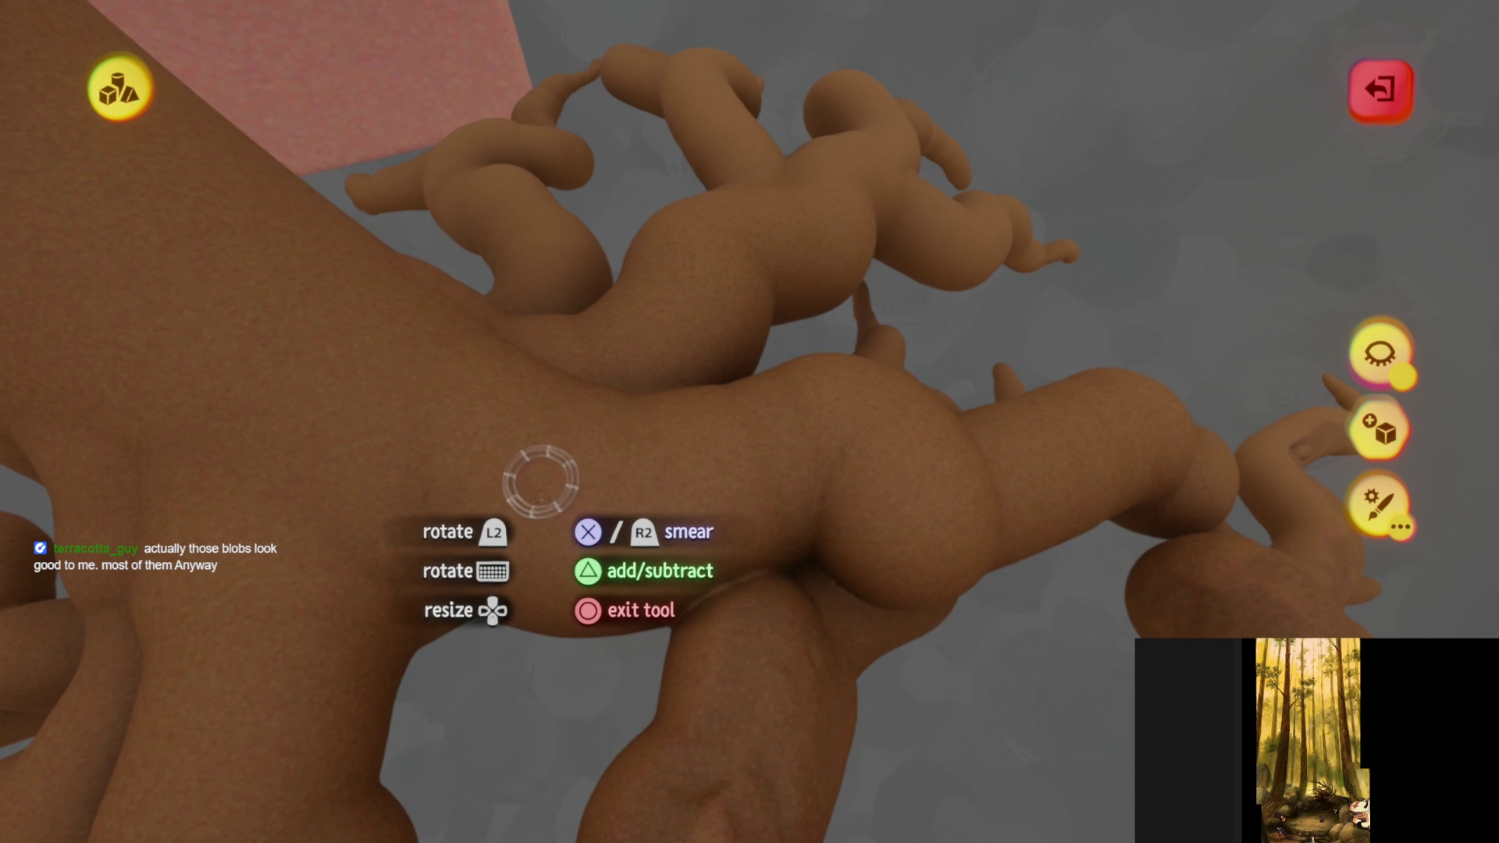
{"action": "mouse_move", "coordinate": [534, 437]}
{"action": "middle_mouse_down"}
{"action": "mouse_move", "coordinate": [453, 428]}
{"action": "mouse_move", "coordinate": [506, 422]}
{"action": "middle_mouse_up"}
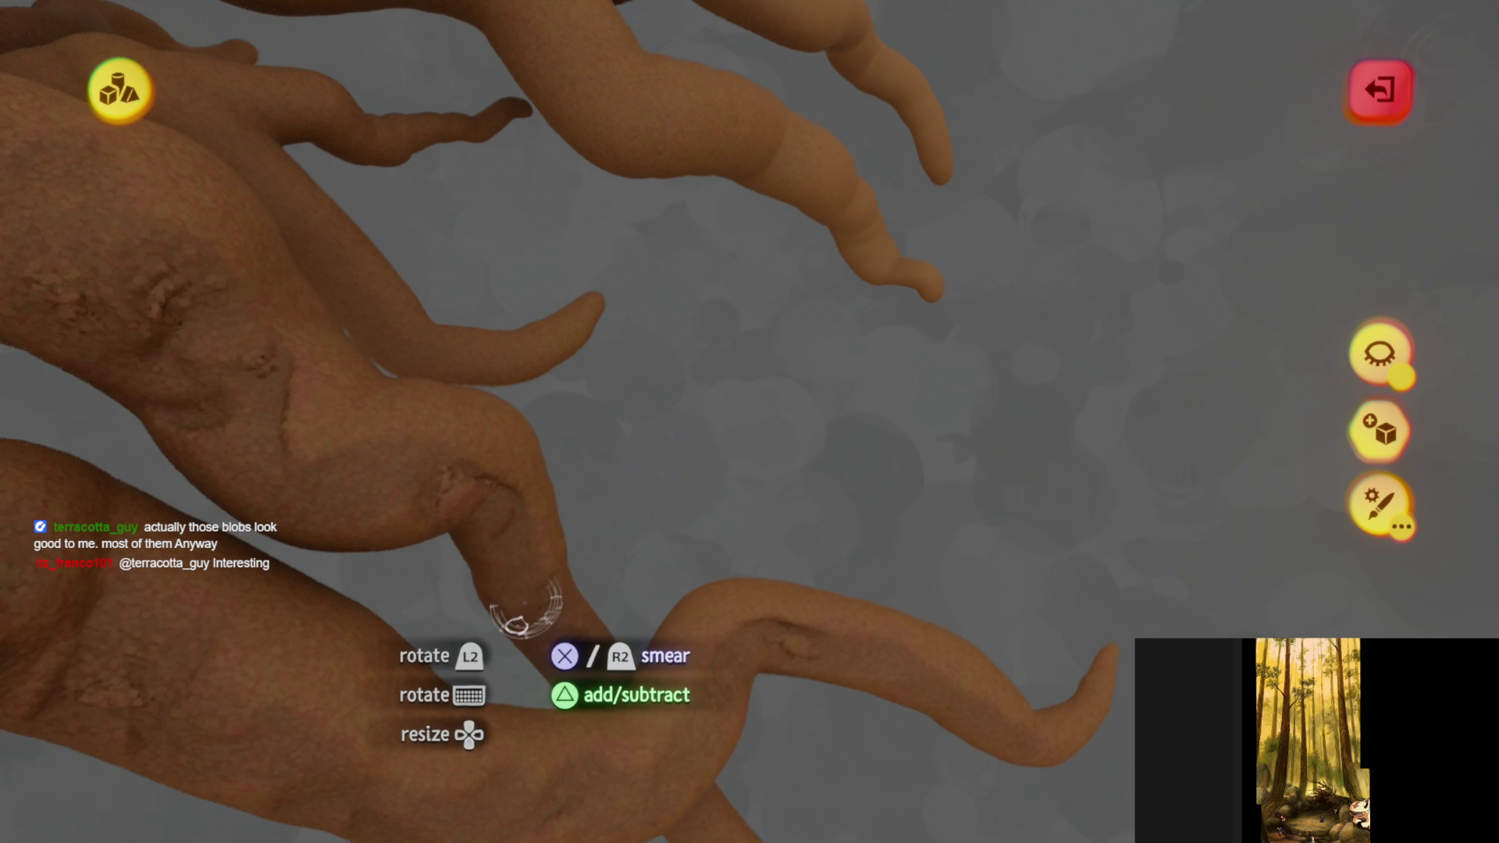
{"action": "mouse_move", "coordinate": [525, 609]}
{"action": "middle_mouse_down"}
{"action": "mouse_move", "coordinate": [569, 596]}
{"action": "mouse_move", "coordinate": [459, 663]}
{"action": "mouse_move", "coordinate": [506, 413]}
{"action": "mouse_move", "coordinate": [428, 411]}
{"action": "mouse_move", "coordinate": [644, 293]}
{"action": "mouse_move", "coordinate": [722, 303]}
{"action": "mouse_move", "coordinate": [512, 227]}
{"action": "mouse_move", "coordinate": [748, 419]}
{"action": "mouse_move", "coordinate": [687, 176]}
{"action": "mouse_move", "coordinate": [678, 283]}
{"action": "middle_mouse_up"}
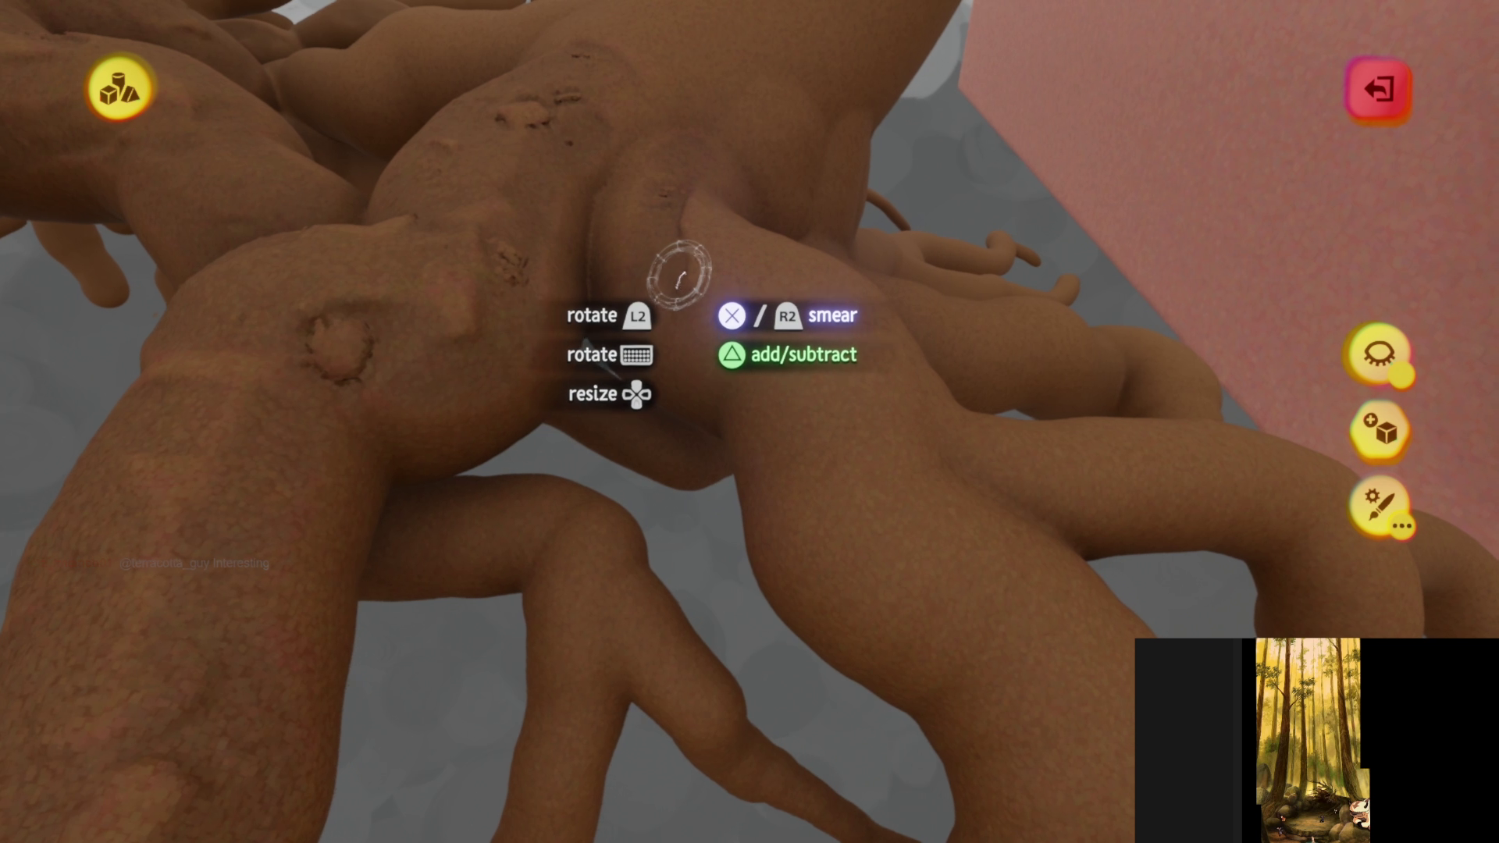
{"action": "mouse_move", "coordinate": [693, 355]}
{"action": "middle_mouse_down"}
{"action": "mouse_move", "coordinate": [643, 368]}
{"action": "mouse_move", "coordinate": [676, 335]}
{"action": "mouse_move", "coordinate": [639, 244]}
{"action": "mouse_move", "coordinate": [666, 357]}
{"action": "mouse_move", "coordinate": [655, 341]}
{"action": "mouse_move", "coordinate": [551, 392]}
{"action": "mouse_move", "coordinate": [658, 435]}
{"action": "mouse_move", "coordinate": [672, 550]}
{"action": "mouse_move", "coordinate": [645, 659]}
{"action": "mouse_move", "coordinate": [672, 469]}
{"action": "mouse_move", "coordinate": [620, 306]}
{"action": "middle_mouse_up"}
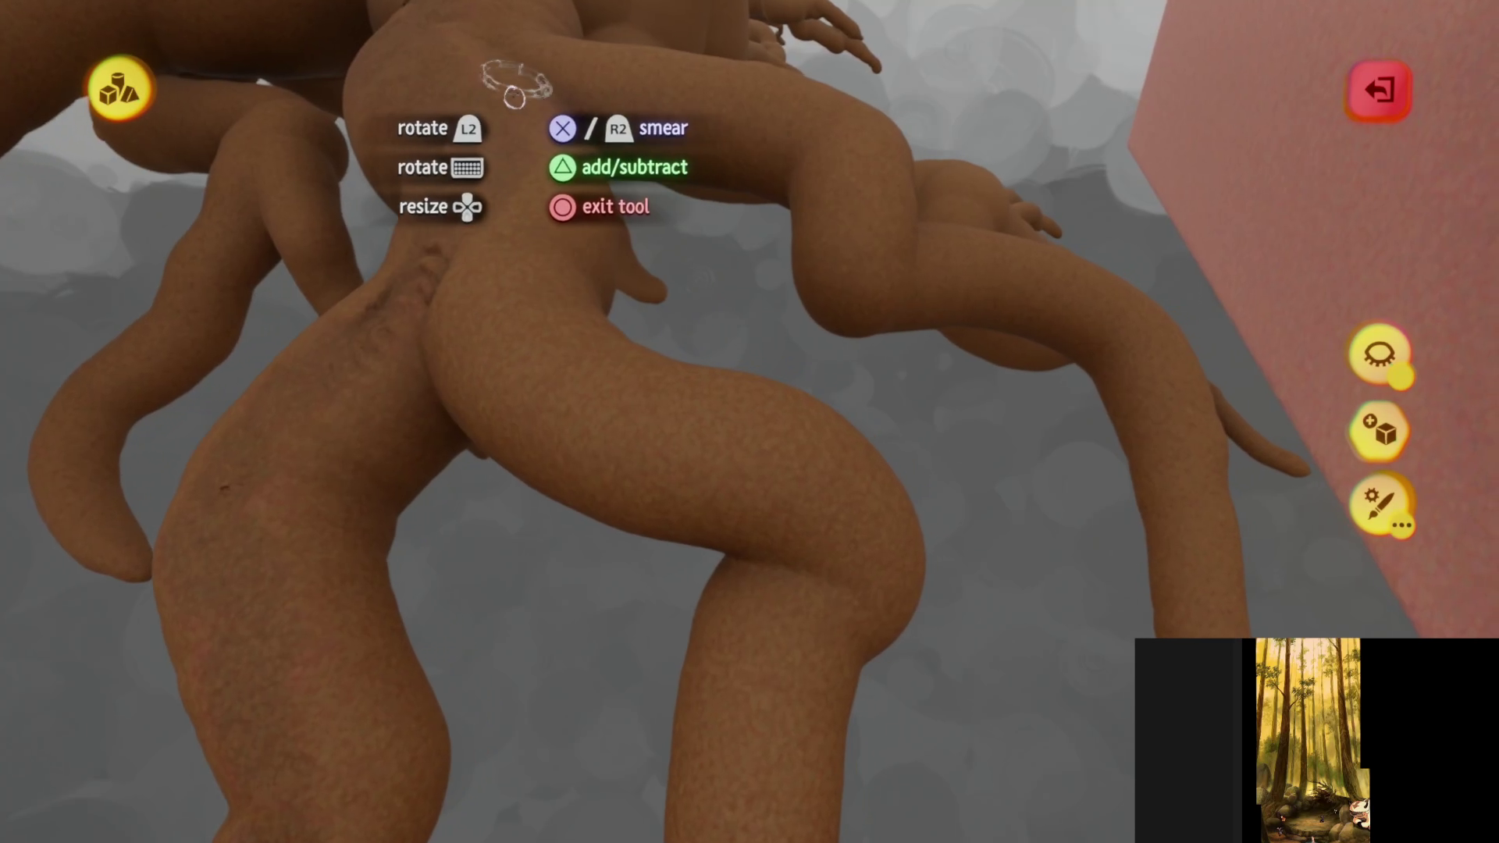
{"action": "middle_click_drag", "start_coordinate": [517, 87], "coordinate": [531, 133]}
{"action": "mouse_move", "coordinate": [608, 472]}
{"action": "middle_mouse_down"}
{"action": "mouse_move", "coordinate": [703, 508]}
{"action": "mouse_move", "coordinate": [629, 218]}
{"action": "mouse_move", "coordinate": [678, 468]}
{"action": "mouse_move", "coordinate": [762, 596]}
{"action": "mouse_move", "coordinate": [712, 535]}
{"action": "mouse_move", "coordinate": [751, 488]}
{"action": "mouse_move", "coordinate": [743, 285]}
{"action": "mouse_move", "coordinate": [837, 164]}
{"action": "middle_mouse_up"}
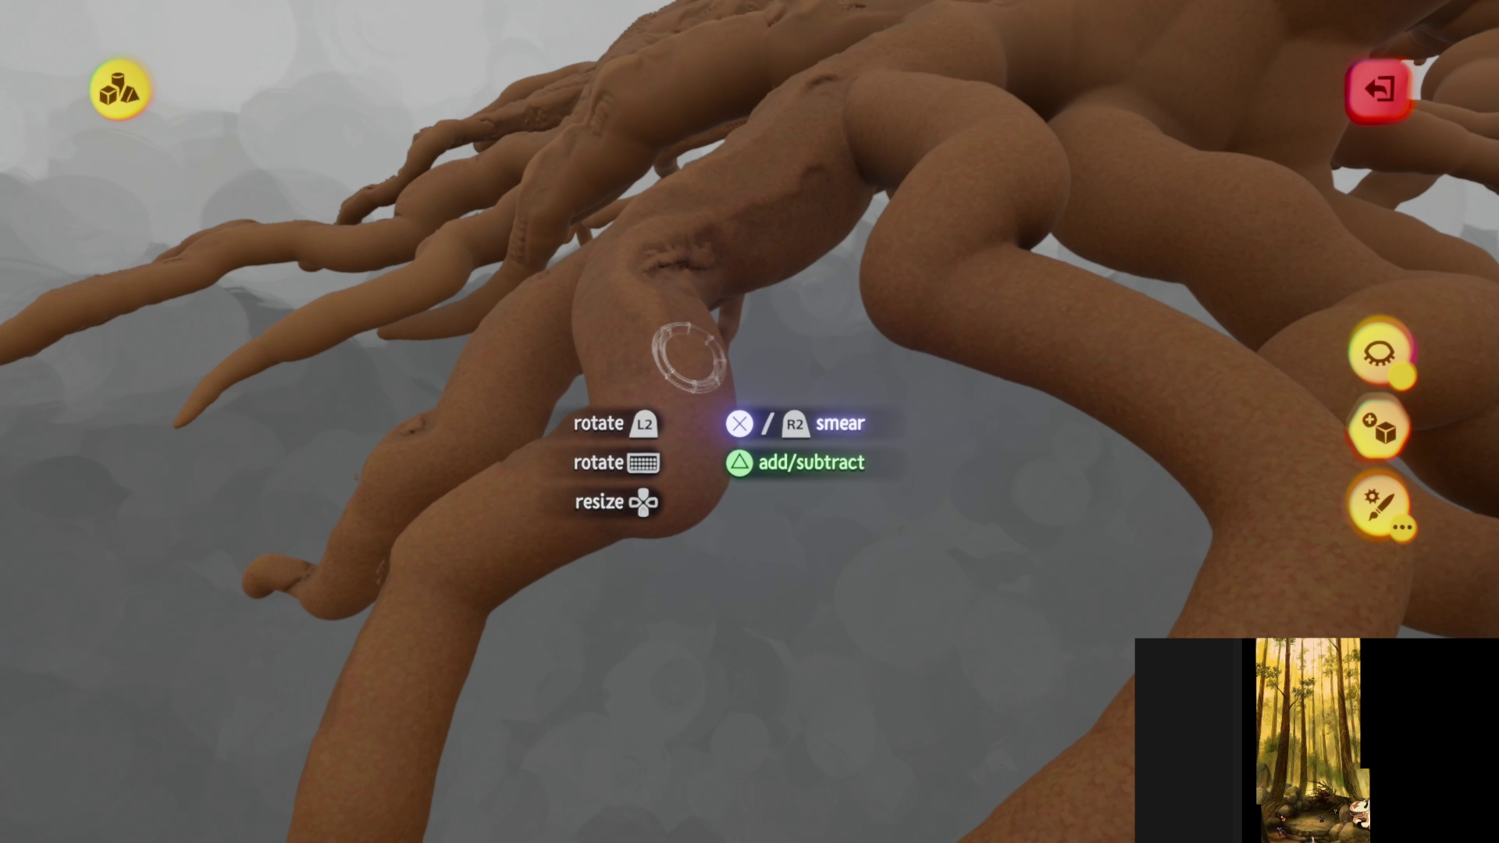
{"action": "mouse_move", "coordinate": [665, 438]}
{"action": "middle_mouse_down"}
{"action": "mouse_move", "coordinate": [695, 435]}
{"action": "mouse_move", "coordinate": [756, 279]}
{"action": "middle_mouse_up"}
{"action": "mouse_move", "coordinate": [555, 445]}
{"action": "middle_mouse_down"}
{"action": "mouse_move", "coordinate": [502, 635]}
{"action": "mouse_move", "coordinate": [579, 629]}
{"action": "mouse_move", "coordinate": [602, 468]}
{"action": "mouse_move", "coordinate": [686, 227]}
{"action": "mouse_move", "coordinate": [589, 348]}
{"action": "middle_mouse_up"}
{"action": "mouse_move", "coordinate": [472, 369]}
{"action": "middle_mouse_down"}
{"action": "mouse_move", "coordinate": [388, 441]}
{"action": "mouse_move", "coordinate": [461, 484]}
{"action": "mouse_move", "coordinate": [557, 265]}
{"action": "middle_mouse_up"}
{"action": "mouse_move", "coordinate": [605, 451]}
{"action": "middle_mouse_down"}
{"action": "mouse_move", "coordinate": [636, 642]}
{"action": "mouse_move", "coordinate": [642, 308]}
{"action": "mouse_move", "coordinate": [502, 241]}
{"action": "mouse_move", "coordinate": [443, 136]}
{"action": "middle_mouse_up"}
{"action": "mouse_move", "coordinate": [619, 337]}
{"action": "middle_mouse_down"}
{"action": "mouse_move", "coordinate": [682, 361]}
{"action": "mouse_move", "coordinate": [797, 445]}
{"action": "mouse_move", "coordinate": [742, 414]}
{"action": "mouse_move", "coordinate": [733, 312]}
{"action": "mouse_move", "coordinate": [669, 344]}
{"action": "mouse_move", "coordinate": [612, 469]}
{"action": "mouse_move", "coordinate": [662, 246]}
{"action": "middle_mouse_up"}
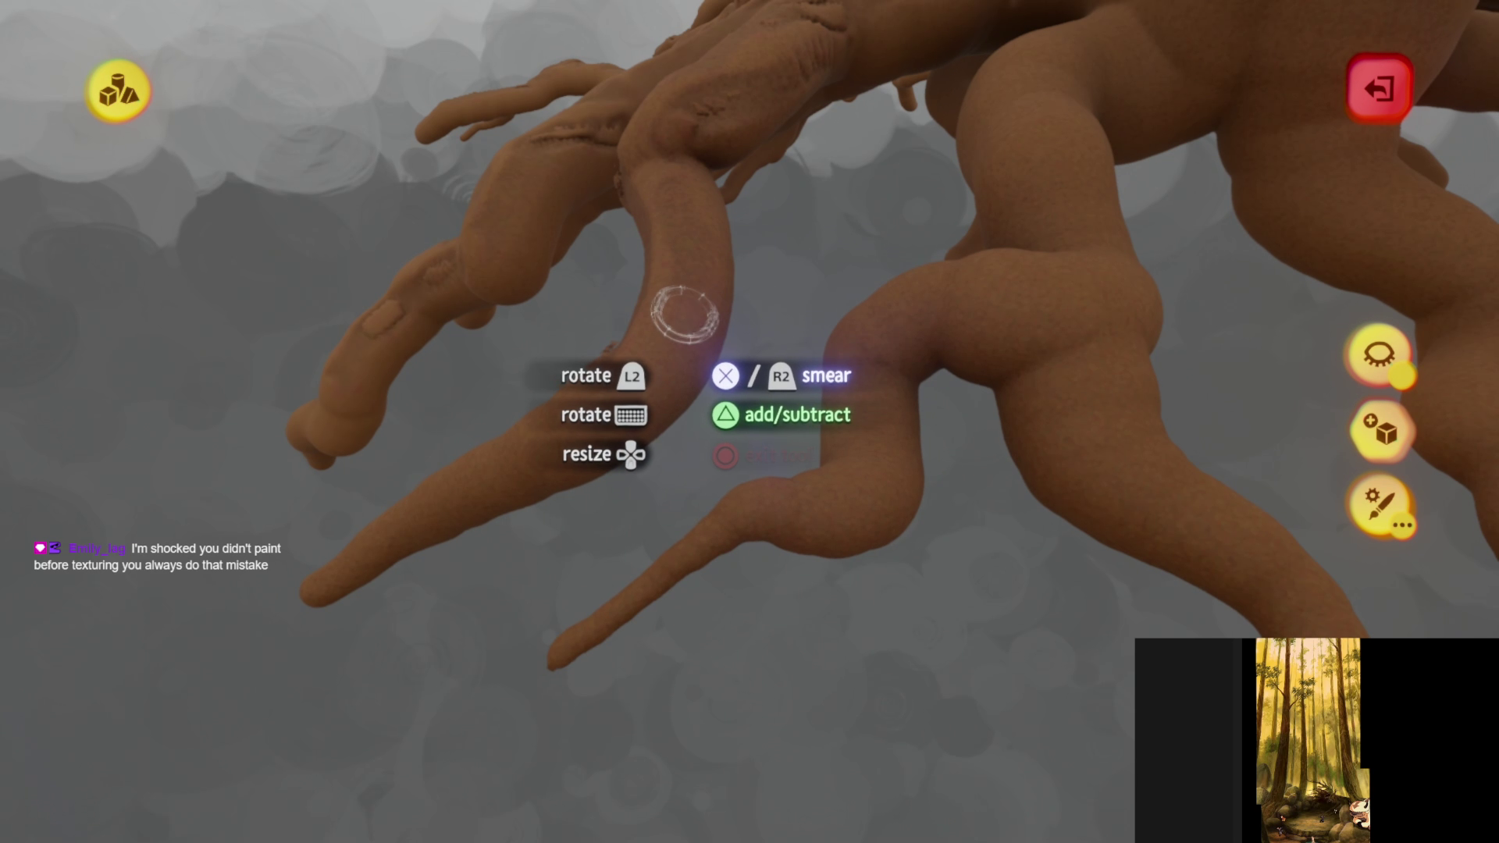
{"action": "mouse_move", "coordinate": [590, 437]}
{"action": "middle_mouse_down"}
{"action": "mouse_move", "coordinate": [524, 462]}
{"action": "mouse_move", "coordinate": [674, 283]}
{"action": "mouse_move", "coordinate": [670, 217]}
{"action": "mouse_move", "coordinate": [747, 221]}
{"action": "middle_mouse_up"}
{"action": "mouse_move", "coordinate": [528, 400]}
{"action": "middle_mouse_down"}
{"action": "mouse_move", "coordinate": [559, 445]}
{"action": "mouse_move", "coordinate": [687, 421]}
{"action": "mouse_move", "coordinate": [453, 264]}
{"action": "mouse_move", "coordinate": [752, 422]}
{"action": "mouse_move", "coordinate": [687, 508]}
{"action": "mouse_move", "coordinate": [679, 488]}
{"action": "mouse_move", "coordinate": [669, 555]}
{"action": "middle_mouse_up"}
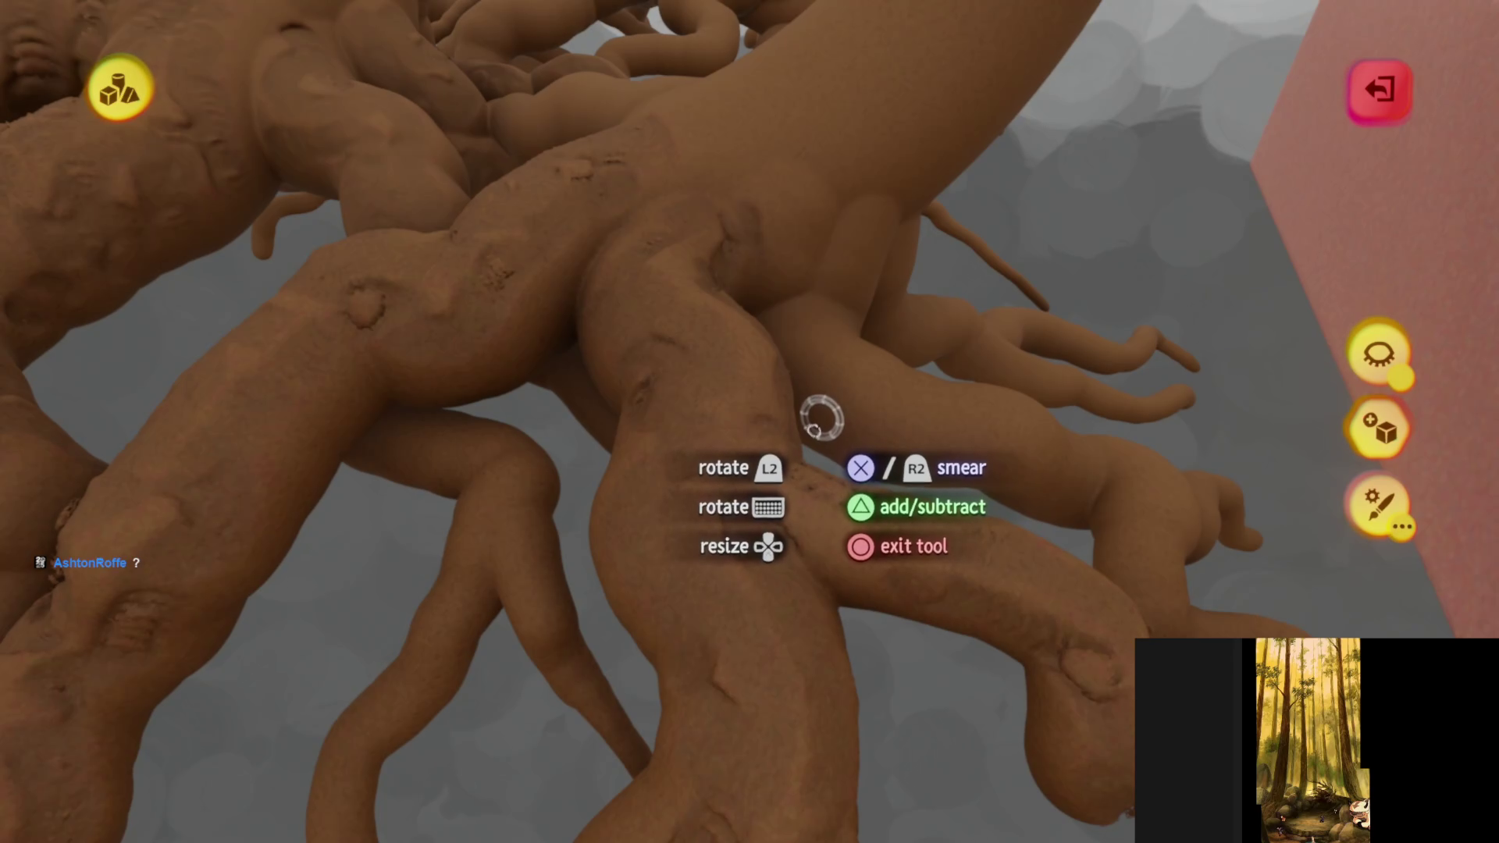
{"action": "mouse_move", "coordinate": [767, 436]}
{"action": "middle_mouse_down"}
{"action": "mouse_move", "coordinate": [621, 404]}
{"action": "mouse_move", "coordinate": [711, 429]}
{"action": "mouse_move", "coordinate": [683, 460]}
{"action": "mouse_move", "coordinate": [582, 260]}
{"action": "middle_mouse_up"}
{"action": "mouse_move", "coordinate": [706, 519]}
{"action": "middle_mouse_down"}
{"action": "mouse_move", "coordinate": [719, 191]}
{"action": "mouse_move", "coordinate": [724, 308]}
{"action": "middle_mouse_up"}
{"action": "mouse_move", "coordinate": [625, 277]}
{"action": "middle_mouse_down"}
{"action": "mouse_move", "coordinate": [619, 317]}
{"action": "mouse_move", "coordinate": [367, 234]}
{"action": "middle_mouse_up"}
{"action": "mouse_move", "coordinate": [441, 284]}
{"action": "middle_mouse_down"}
{"action": "mouse_move", "coordinate": [491, 325]}
{"action": "mouse_move", "coordinate": [585, 358]}
{"action": "mouse_move", "coordinate": [663, 359]}
{"action": "mouse_move", "coordinate": [673, 249]}
{"action": "mouse_move", "coordinate": [622, 508]}
{"action": "mouse_move", "coordinate": [710, 438]}
{"action": "mouse_move", "coordinate": [713, 171]}
{"action": "mouse_move", "coordinate": [740, 113]}
{"action": "middle_mouse_up"}
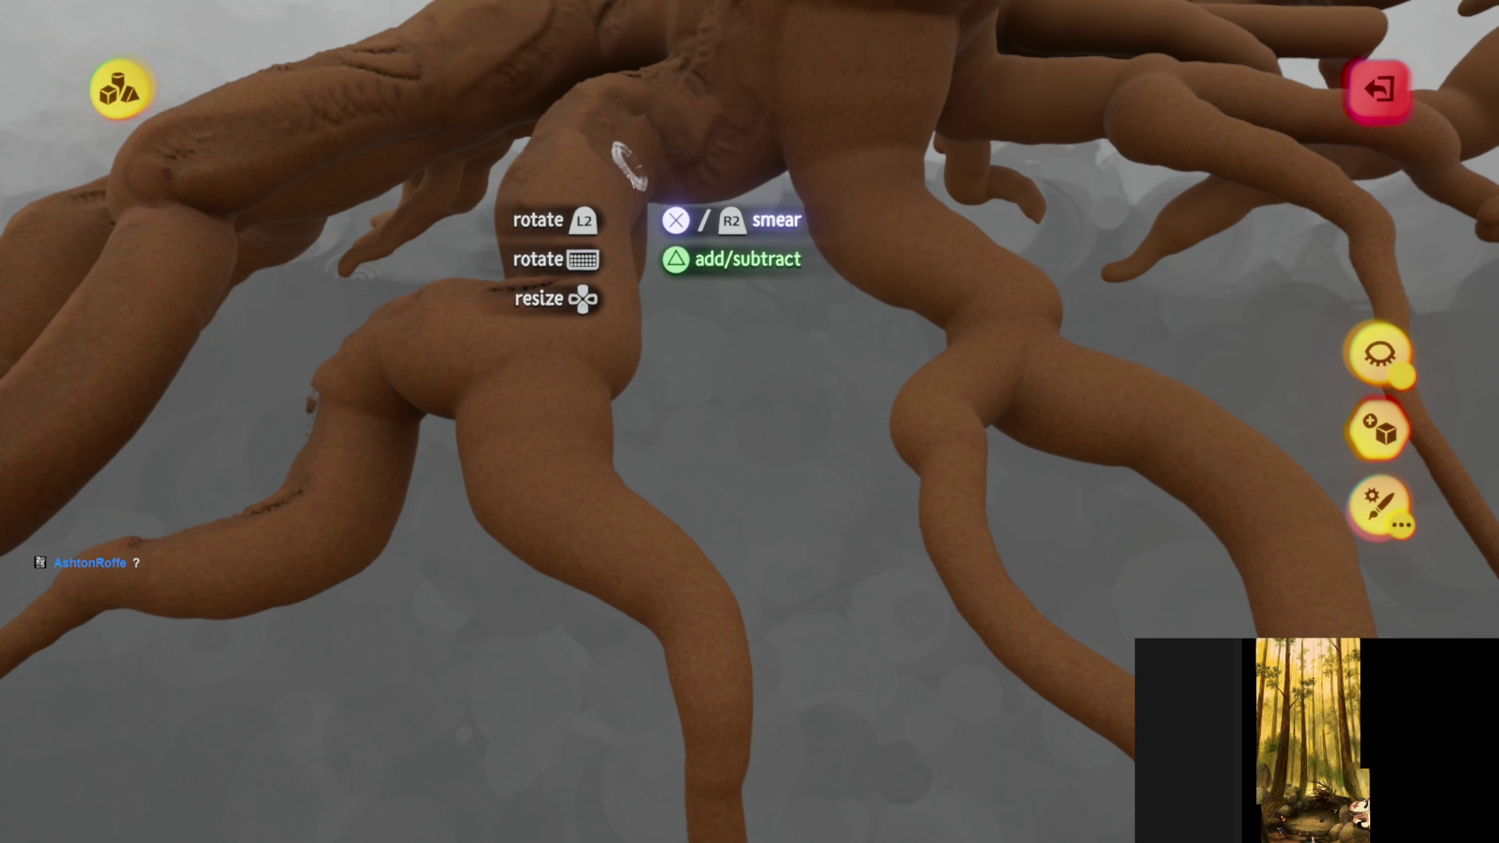
{"action": "mouse_move", "coordinate": [552, 533]}
{"action": "middle_mouse_down"}
{"action": "mouse_move", "coordinate": [695, 531]}
{"action": "mouse_move", "coordinate": [595, 274]}
{"action": "mouse_move", "coordinate": [521, 210]}
{"action": "mouse_move", "coordinate": [642, 253]}
{"action": "middle_mouse_up"}
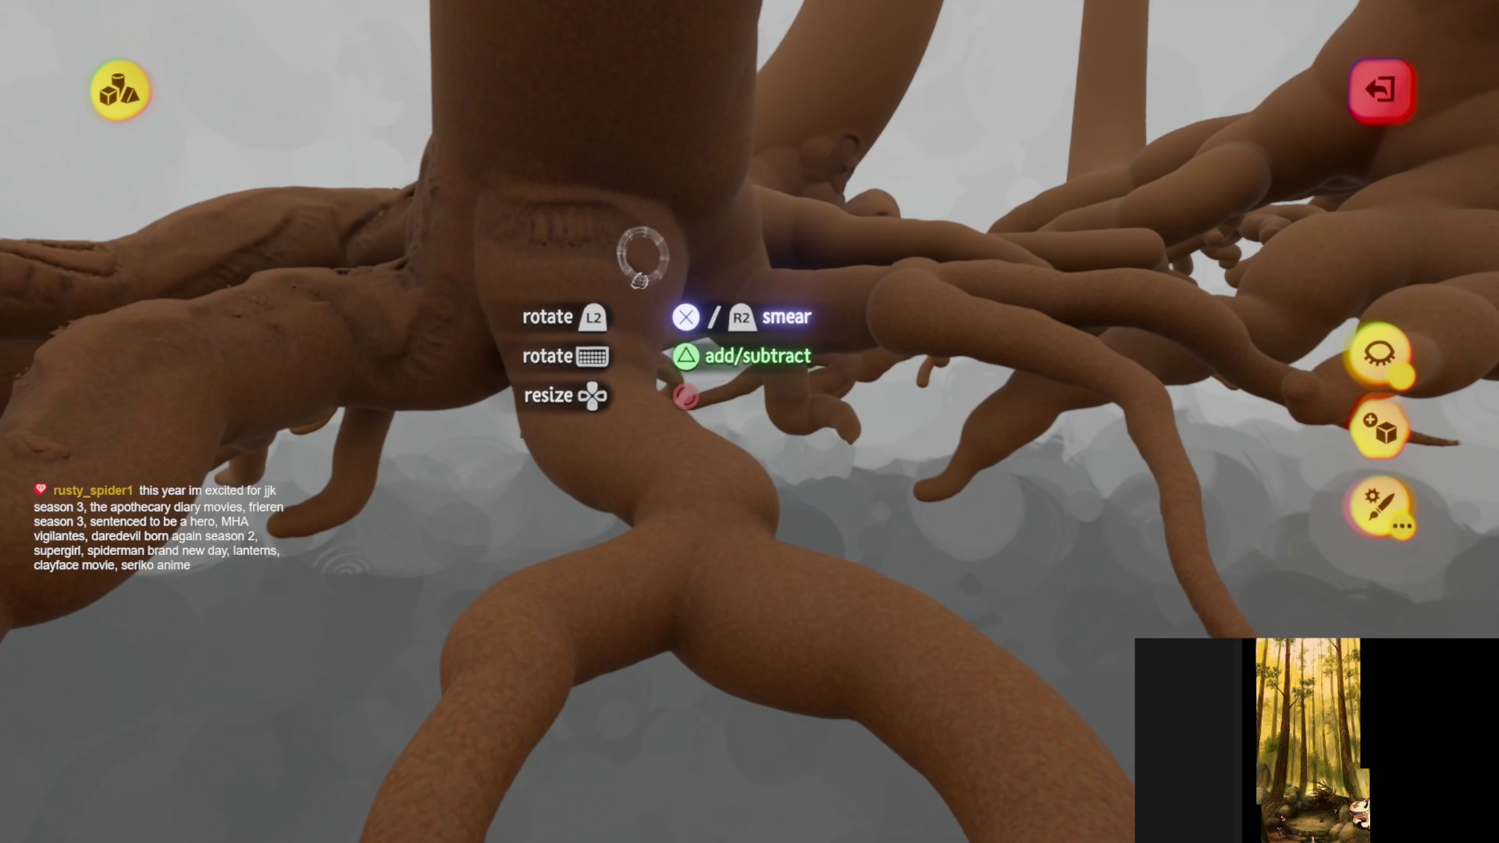
{"action": "mouse_move", "coordinate": [611, 367]}
{"action": "middle_mouse_down"}
{"action": "mouse_move", "coordinate": [630, 425]}
{"action": "mouse_move", "coordinate": [696, 471]}
{"action": "mouse_move", "coordinate": [676, 160]}
{"action": "mouse_move", "coordinate": [619, 281]}
{"action": "mouse_move", "coordinate": [672, 489]}
{"action": "mouse_move", "coordinate": [509, 355]}
{"action": "mouse_move", "coordinate": [425, 344]}
{"action": "mouse_move", "coordinate": [505, 421]}
{"action": "mouse_move", "coordinate": [625, 696]}
{"action": "mouse_move", "coordinate": [722, 679]}
{"action": "mouse_move", "coordinate": [519, 335]}
{"action": "mouse_move", "coordinate": [355, 421]}
{"action": "middle_mouse_up"}
{"action": "mouse_move", "coordinate": [614, 488]}
{"action": "middle_mouse_down"}
{"action": "mouse_move", "coordinate": [669, 485]}
{"action": "mouse_move", "coordinate": [770, 401]}
{"action": "mouse_move", "coordinate": [964, 373]}
{"action": "middle_mouse_up"}
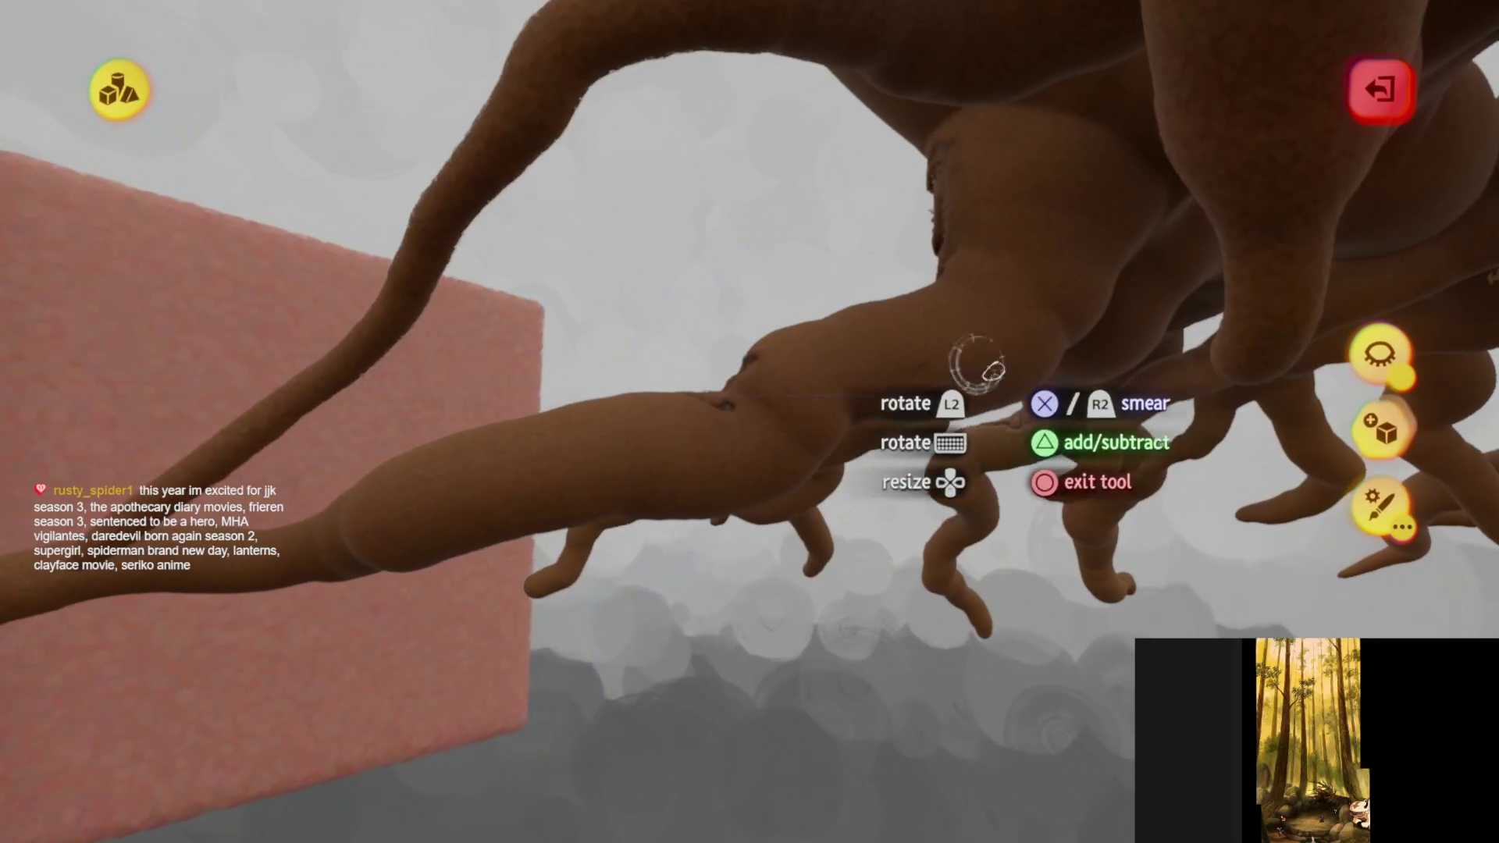
{"action": "mouse_move", "coordinate": [819, 371]}
{"action": "middle_mouse_down"}
{"action": "mouse_move", "coordinate": [635, 425]}
{"action": "mouse_move", "coordinate": [452, 509]}
{"action": "mouse_move", "coordinate": [722, 422]}
{"action": "middle_mouse_up"}
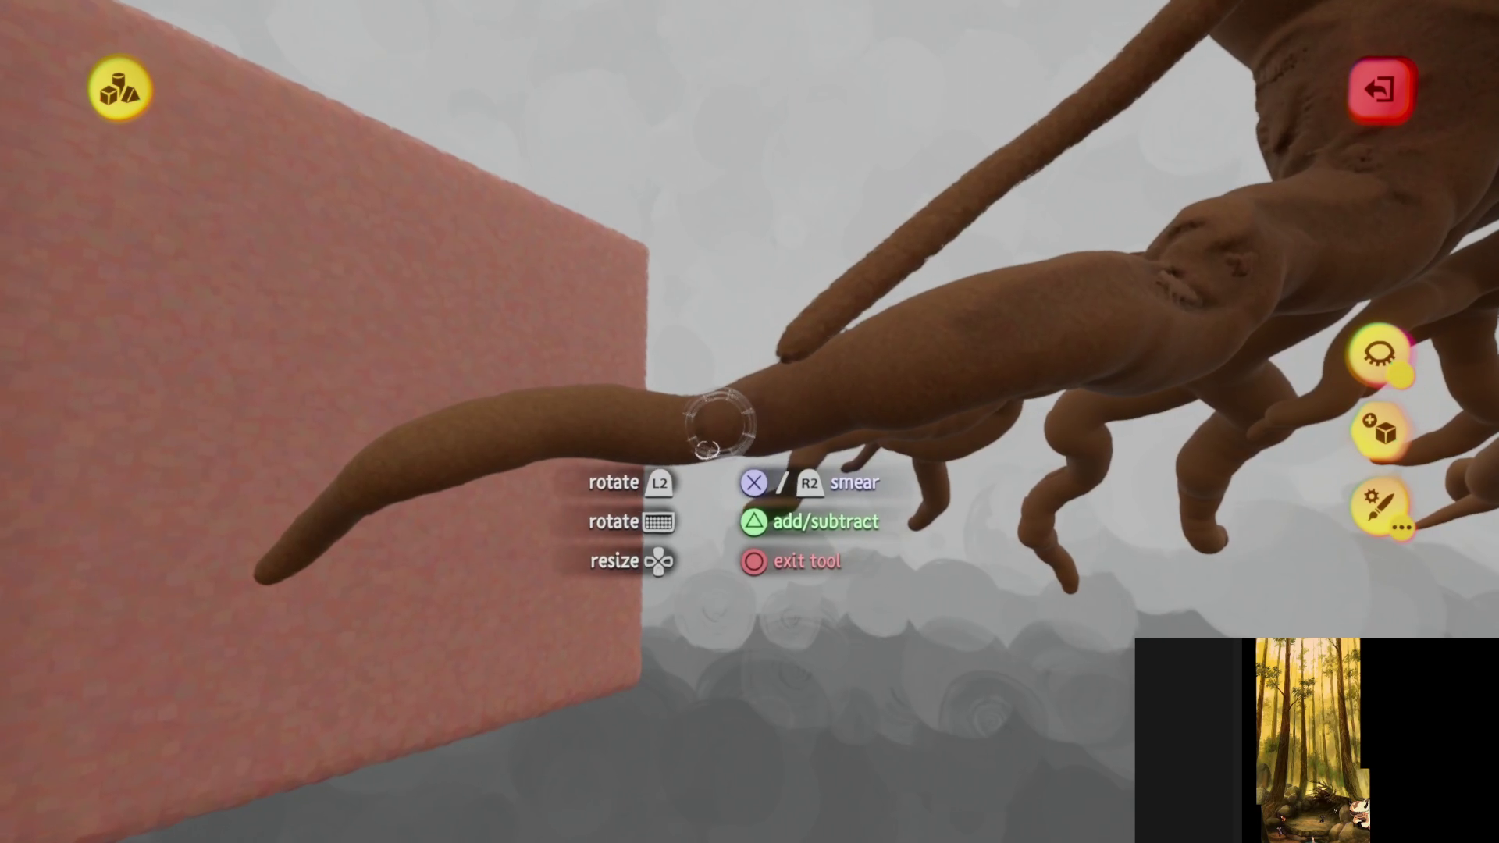
{"action": "mouse_move", "coordinate": [449, 464]}
{"action": "middle_mouse_down"}
{"action": "mouse_move", "coordinate": [586, 560]}
{"action": "mouse_move", "coordinate": [602, 324]}
{"action": "mouse_move", "coordinate": [456, 292]}
{"action": "middle_mouse_up"}
{"action": "mouse_move", "coordinate": [693, 554]}
{"action": "middle_mouse_down"}
{"action": "mouse_move", "coordinate": [804, 484]}
{"action": "mouse_move", "coordinate": [692, 408]}
{"action": "mouse_move", "coordinate": [669, 428]}
{"action": "mouse_move", "coordinate": [595, 312]}
{"action": "mouse_move", "coordinate": [462, 314]}
{"action": "middle_mouse_up"}
{"action": "mouse_move", "coordinate": [580, 375]}
{"action": "middle_mouse_down"}
{"action": "mouse_move", "coordinate": [578, 451]}
{"action": "mouse_move", "coordinate": [354, 361]}
{"action": "middle_mouse_up"}
{"action": "mouse_move", "coordinate": [637, 453]}
{"action": "middle_mouse_down"}
{"action": "mouse_move", "coordinate": [749, 558]}
{"action": "mouse_move", "coordinate": [577, 398]}
{"action": "middle_mouse_up"}
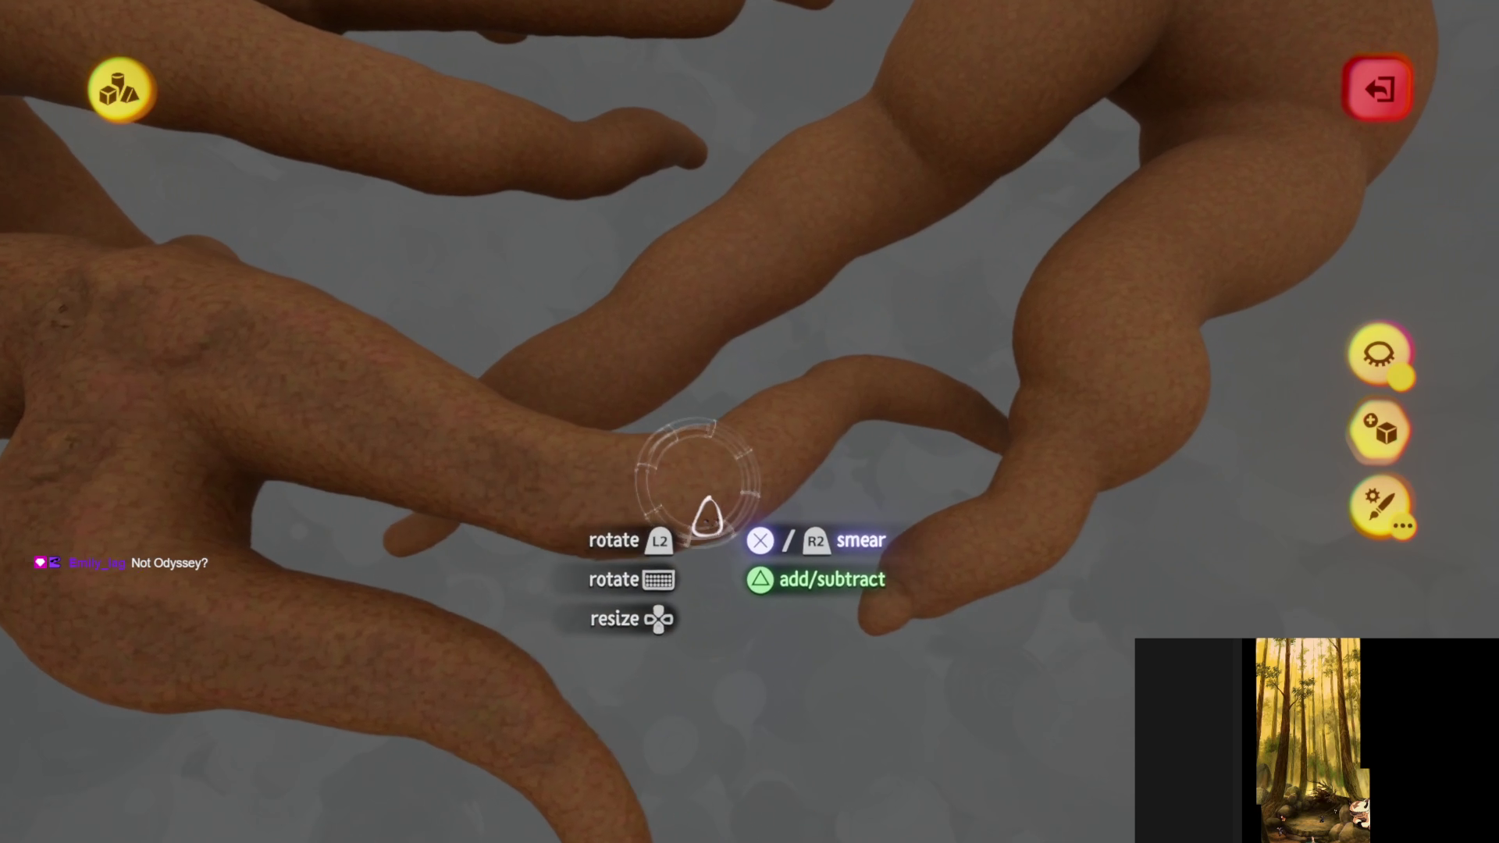
{"action": "mouse_move", "coordinate": [777, 406]}
{"action": "middle_mouse_down"}
{"action": "mouse_move", "coordinate": [669, 475]}
{"action": "mouse_move", "coordinate": [636, 452]}
{"action": "mouse_move", "coordinate": [652, 477]}
{"action": "mouse_move", "coordinate": [669, 344]}
{"action": "mouse_move", "coordinate": [531, 308]}
{"action": "mouse_move", "coordinate": [692, 361]}
{"action": "middle_mouse_up"}
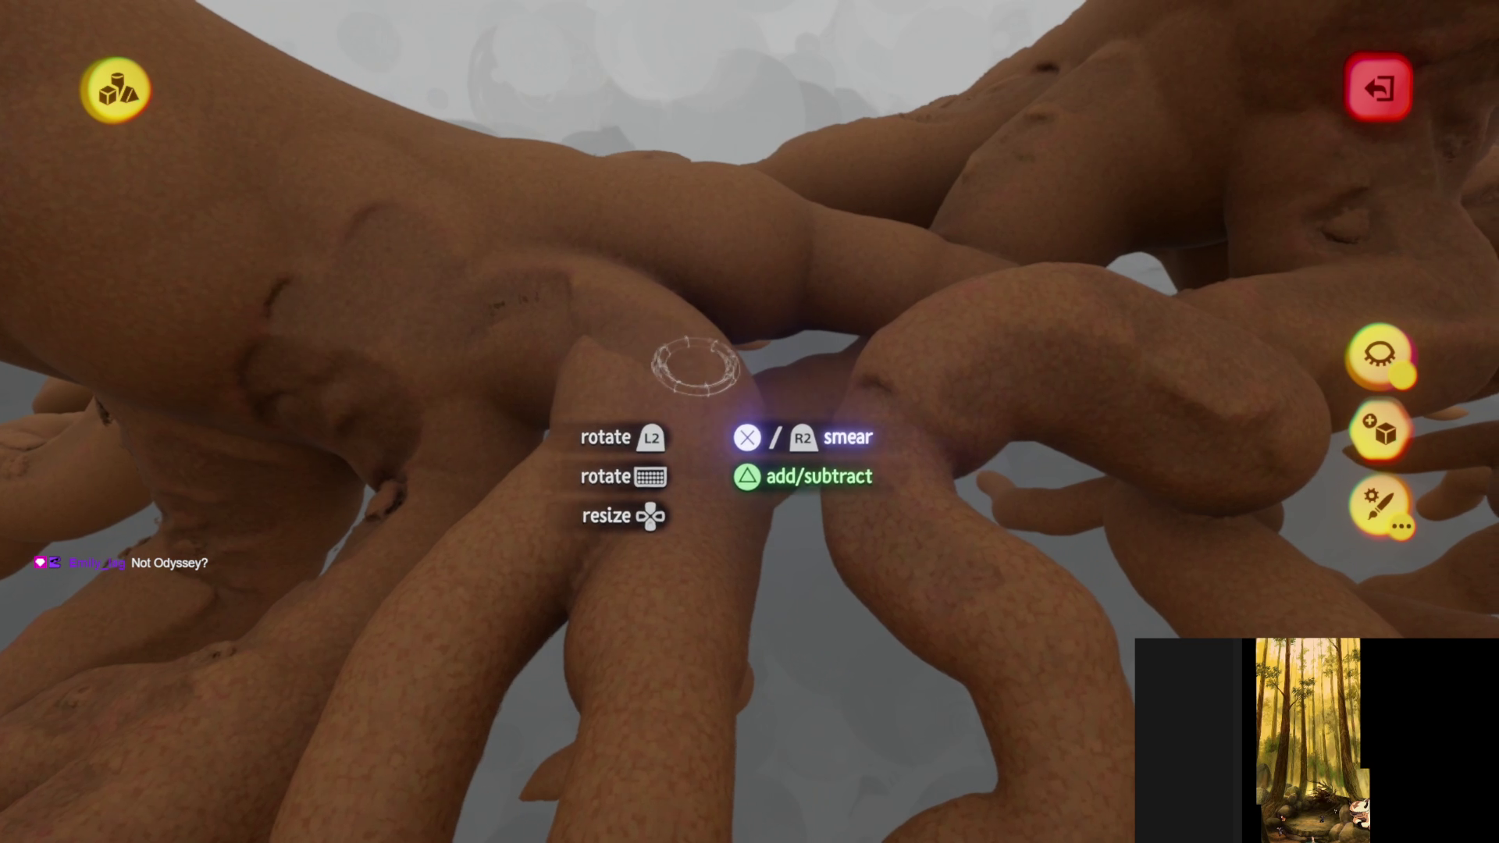
{"action": "mouse_move", "coordinate": [609, 405]}
{"action": "middle_mouse_down"}
{"action": "mouse_move", "coordinate": [601, 435]}
{"action": "mouse_move", "coordinate": [502, 251]}
{"action": "mouse_move", "coordinate": [521, 304]}
{"action": "mouse_move", "coordinate": [697, 495]}
{"action": "mouse_move", "coordinate": [403, 237]}
{"action": "mouse_move", "coordinate": [480, 330]}
{"action": "mouse_move", "coordinate": [687, 441]}
{"action": "mouse_move", "coordinate": [786, 519]}
{"action": "mouse_move", "coordinate": [763, 385]}
{"action": "mouse_move", "coordinate": [578, 425]}
{"action": "mouse_move", "coordinate": [597, 484]}
{"action": "middle_mouse_up"}
{"action": "mouse_move", "coordinate": [755, 373]}
{"action": "middle_mouse_down"}
{"action": "mouse_move", "coordinate": [619, 462]}
{"action": "mouse_move", "coordinate": [582, 432]}
{"action": "mouse_move", "coordinate": [642, 419]}
{"action": "mouse_move", "coordinate": [684, 456]}
{"action": "mouse_move", "coordinate": [748, 403]}
{"action": "middle_mouse_up"}
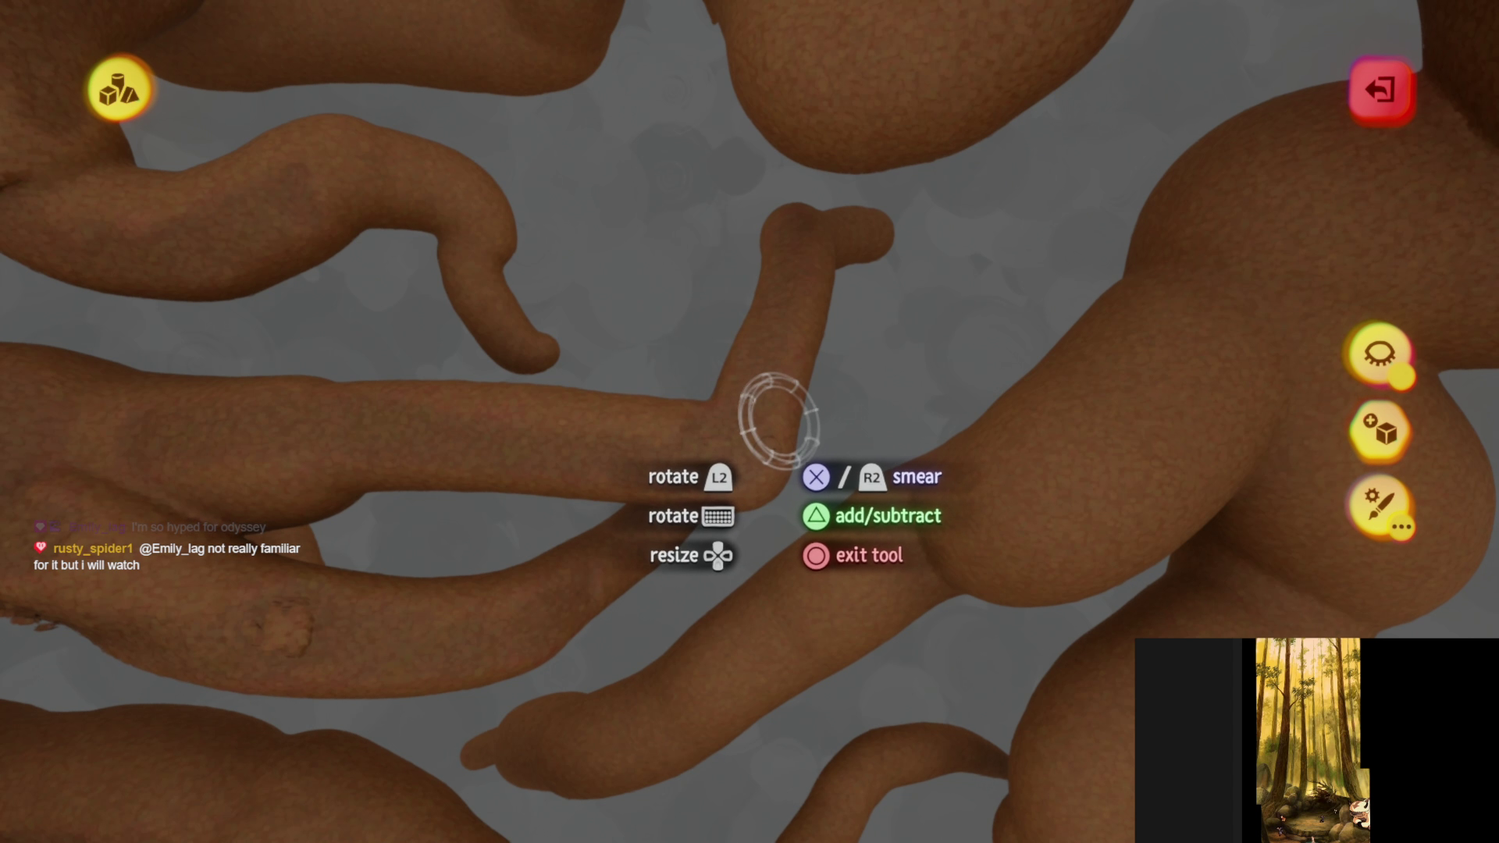
{"action": "mouse_move", "coordinate": [636, 477]}
{"action": "middle_mouse_down"}
{"action": "mouse_move", "coordinate": [796, 428]}
{"action": "mouse_move", "coordinate": [776, 452]}
{"action": "mouse_move", "coordinate": [696, 468]}
{"action": "mouse_move", "coordinate": [644, 200]}
{"action": "middle_mouse_up"}
{"action": "mouse_move", "coordinate": [748, 430]}
{"action": "middle_mouse_down"}
{"action": "mouse_move", "coordinate": [646, 485]}
{"action": "mouse_move", "coordinate": [609, 331]}
{"action": "mouse_move", "coordinate": [495, 442]}
{"action": "mouse_move", "coordinate": [593, 227]}
{"action": "mouse_move", "coordinate": [623, 354]}
{"action": "mouse_move", "coordinate": [659, 325]}
{"action": "mouse_move", "coordinate": [652, 269]}
{"action": "mouse_move", "coordinate": [703, 348]}
{"action": "mouse_move", "coordinate": [799, 432]}
{"action": "middle_mouse_up"}
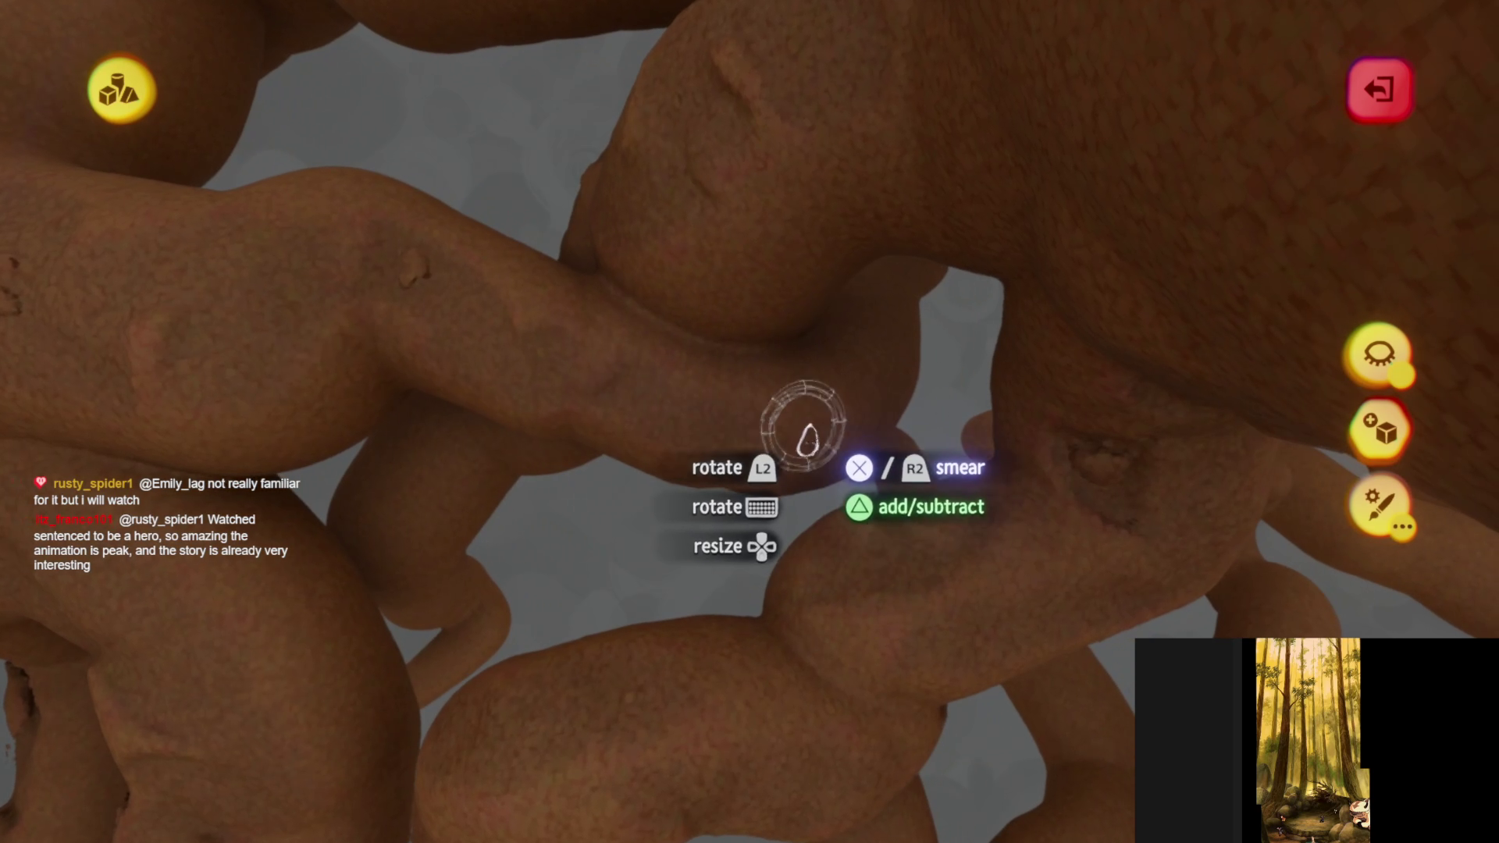
- Smear a gnarled streak into a thick root's clay below the central trunk hub
{"action": "mouse_move", "coordinate": [859, 383]}
{"action": "middle_mouse_down"}
{"action": "mouse_move", "coordinate": [741, 406]}
{"action": "mouse_move", "coordinate": [719, 469]}
{"action": "mouse_move", "coordinate": [586, 468]}
{"action": "mouse_move", "coordinate": [606, 460]}
{"action": "mouse_move", "coordinate": [595, 277]}
{"action": "middle_mouse_up"}
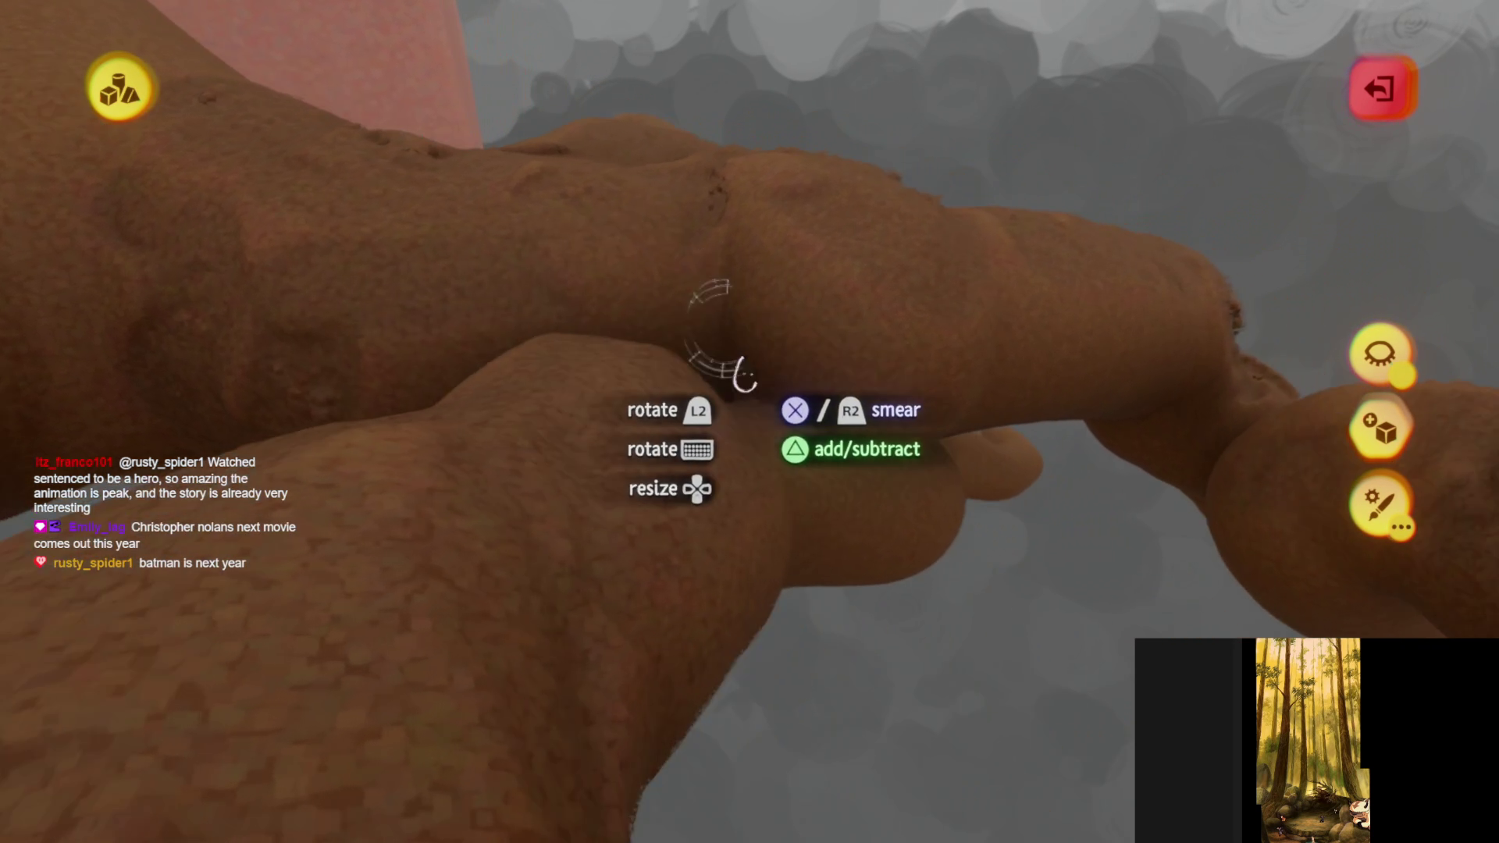
{"action": "middle_click_drag", "start_coordinate": [744, 377], "coordinate": [706, 413]}
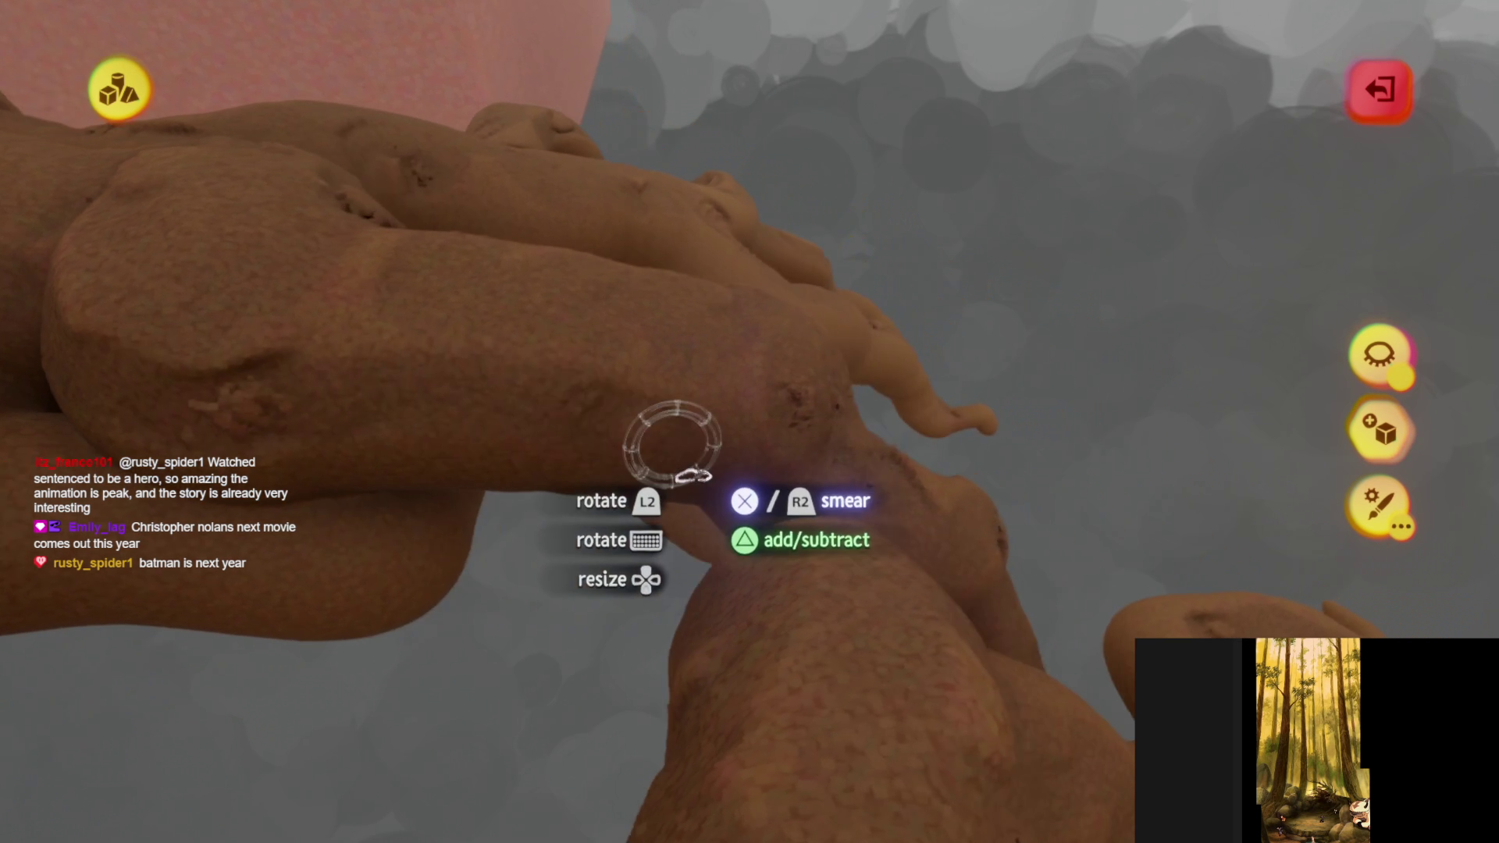
{"action": "mouse_move", "coordinate": [671, 441]}
{"action": "middle_mouse_down"}
{"action": "mouse_move", "coordinate": [702, 480]}
{"action": "mouse_move", "coordinate": [632, 305]}
{"action": "middle_mouse_up"}
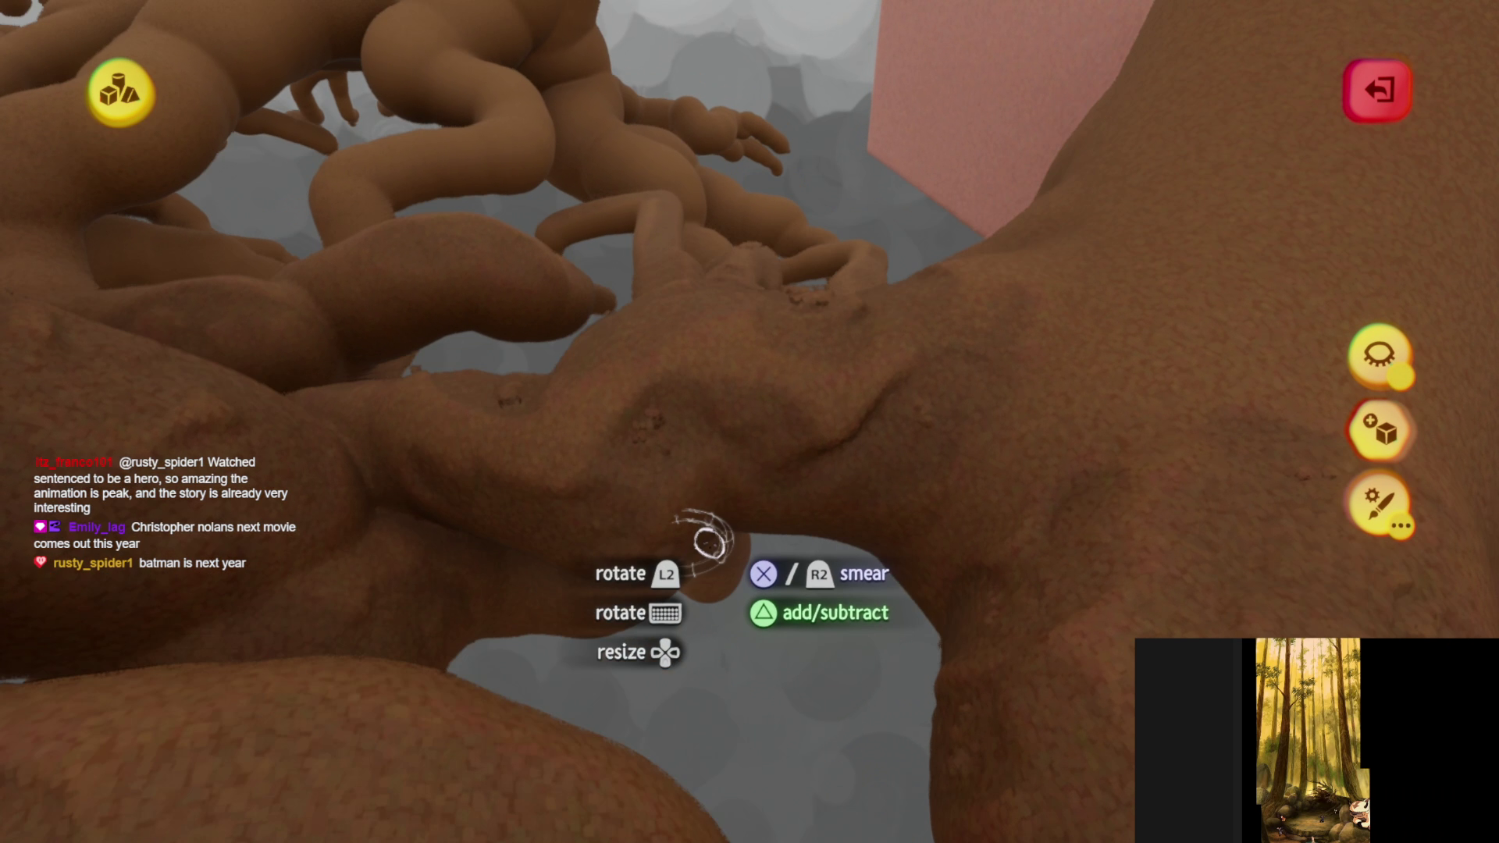
{"action": "mouse_move", "coordinate": [706, 539]}
{"action": "middle_mouse_down"}
{"action": "mouse_move", "coordinate": [757, 418]}
{"action": "mouse_move", "coordinate": [757, 325]}
{"action": "mouse_move", "coordinate": [763, 418]}
{"action": "mouse_move", "coordinate": [583, 283]}
{"action": "middle_mouse_up"}
{"action": "mouse_move", "coordinate": [738, 469]}
{"action": "middle_mouse_down"}
{"action": "mouse_move", "coordinate": [762, 445]}
{"action": "mouse_move", "coordinate": [729, 294]}
{"action": "mouse_move", "coordinate": [753, 325]}
{"action": "mouse_move", "coordinate": [826, 295]}
{"action": "mouse_move", "coordinate": [857, 210]}
{"action": "middle_mouse_up"}
{"action": "mouse_move", "coordinate": [884, 185]}
{"action": "left_mouse_down"}
{"action": "mouse_move", "coordinate": [843, 257]}
{"action": "mouse_move", "coordinate": [702, 289]}
{"action": "left_mouse_up"}
{"action": "mouse_move", "coordinate": [710, 550]}
{"action": "right_mouse_down"}
{"action": "mouse_move", "coordinate": [864, 552]}
{"action": "mouse_move", "coordinate": [977, 419]}
{"action": "mouse_move", "coordinate": [846, 335]}
{"action": "mouse_move", "coordinate": [764, 484]}
{"action": "mouse_move", "coordinate": [929, 492]}
{"action": "right_mouse_up"}
{"action": "mouse_move", "coordinate": [513, 412]}
{"action": "right_mouse_down"}
{"action": "mouse_move", "coordinate": [659, 452]}
{"action": "mouse_move", "coordinate": [779, 637]}
{"action": "right_mouse_up"}
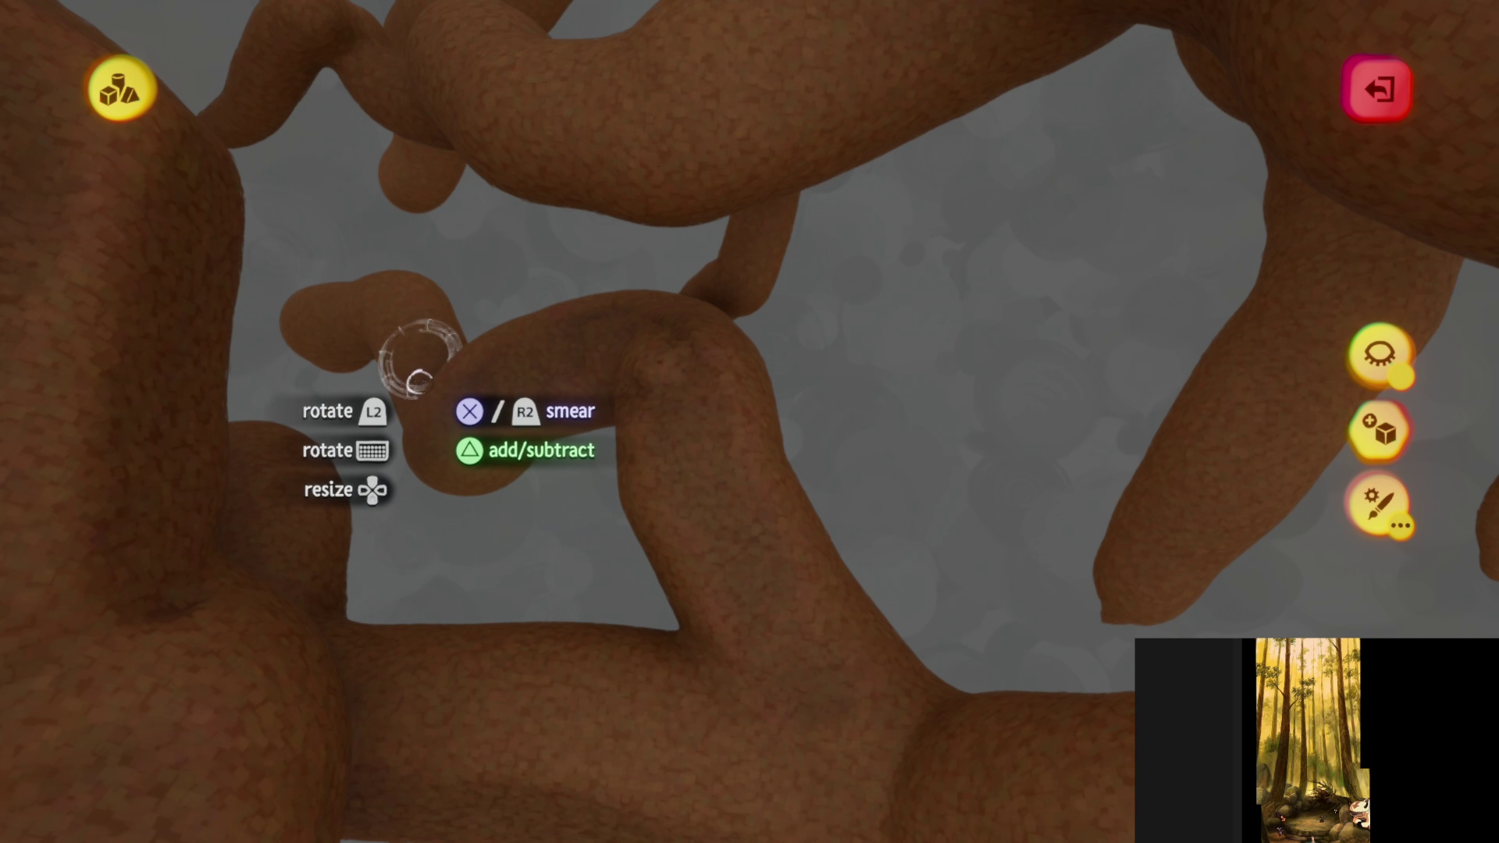
{"action": "right_click_drag", "start_coordinate": [360, 299], "coordinate": [640, 637]}
{"action": "mouse_move", "coordinate": [501, 647]}
{"action": "right_mouse_down"}
{"action": "mouse_move", "coordinate": [656, 569]}
{"action": "mouse_move", "coordinate": [656, 529]}
{"action": "mouse_move", "coordinate": [586, 468]}
{"action": "mouse_move", "coordinate": [539, 183]}
{"action": "mouse_move", "coordinate": [495, 348]}
{"action": "mouse_move", "coordinate": [519, 445]}
{"action": "mouse_move", "coordinate": [614, 424]}
{"action": "mouse_move", "coordinate": [656, 476]}
{"action": "mouse_move", "coordinate": [679, 359]}
{"action": "mouse_move", "coordinate": [763, 536]}
{"action": "mouse_move", "coordinate": [779, 612]}
{"action": "mouse_move", "coordinate": [714, 574]}
{"action": "mouse_move", "coordinate": [666, 425]}
{"action": "mouse_move", "coordinate": [713, 308]}
{"action": "mouse_move", "coordinate": [690, 233]}
{"action": "mouse_move", "coordinate": [690, 291]}
{"action": "mouse_move", "coordinate": [669, 127]}
{"action": "mouse_move", "coordinate": [655, 348]}
{"action": "mouse_move", "coordinate": [571, 243]}
{"action": "right_mouse_up"}
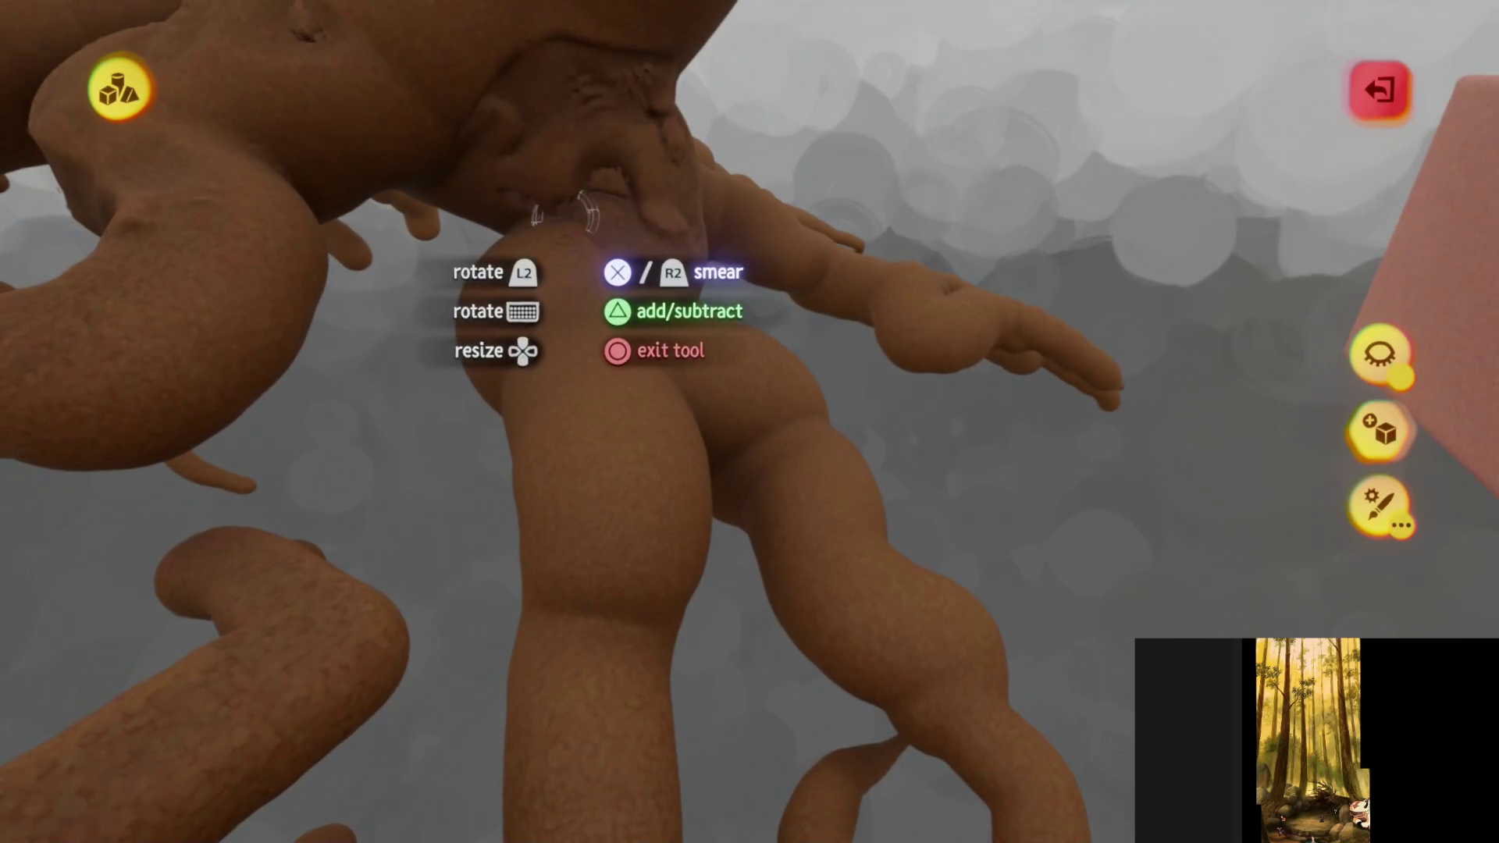
{"action": "mouse_move", "coordinate": [551, 551]}
{"action": "right_mouse_down"}
{"action": "mouse_move", "coordinate": [691, 328]}
{"action": "mouse_move", "coordinate": [643, 250]}
{"action": "mouse_move", "coordinate": [669, 250]}
{"action": "mouse_move", "coordinate": [657, 269]}
{"action": "mouse_move", "coordinate": [594, 182]}
{"action": "right_mouse_up"}
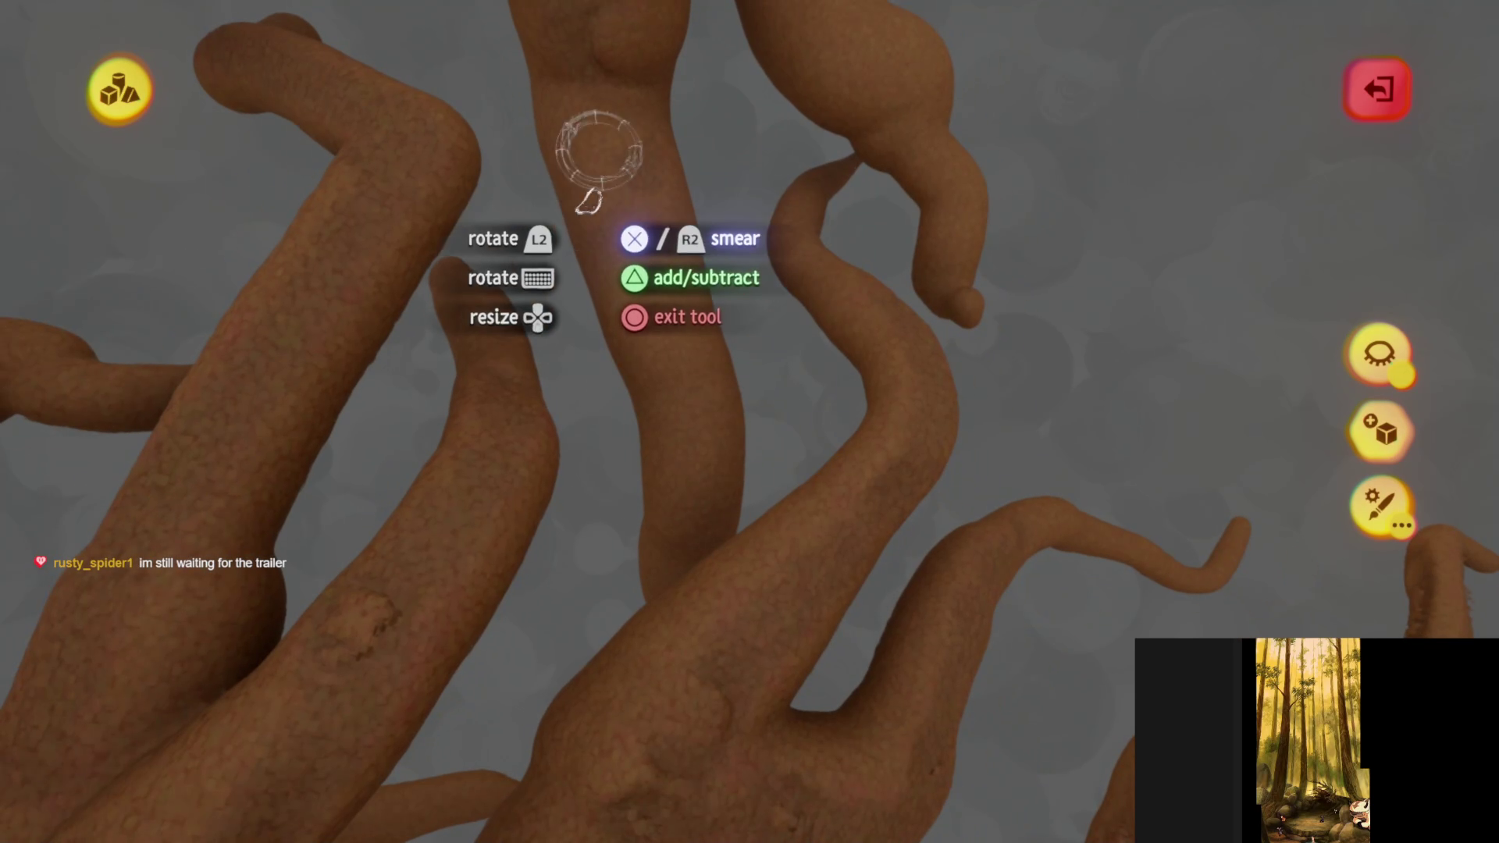
{"action": "mouse_move", "coordinate": [693, 464]}
{"action": "right_mouse_down"}
{"action": "mouse_move", "coordinate": [657, 382]}
{"action": "mouse_move", "coordinate": [639, 238]}
{"action": "right_mouse_up"}
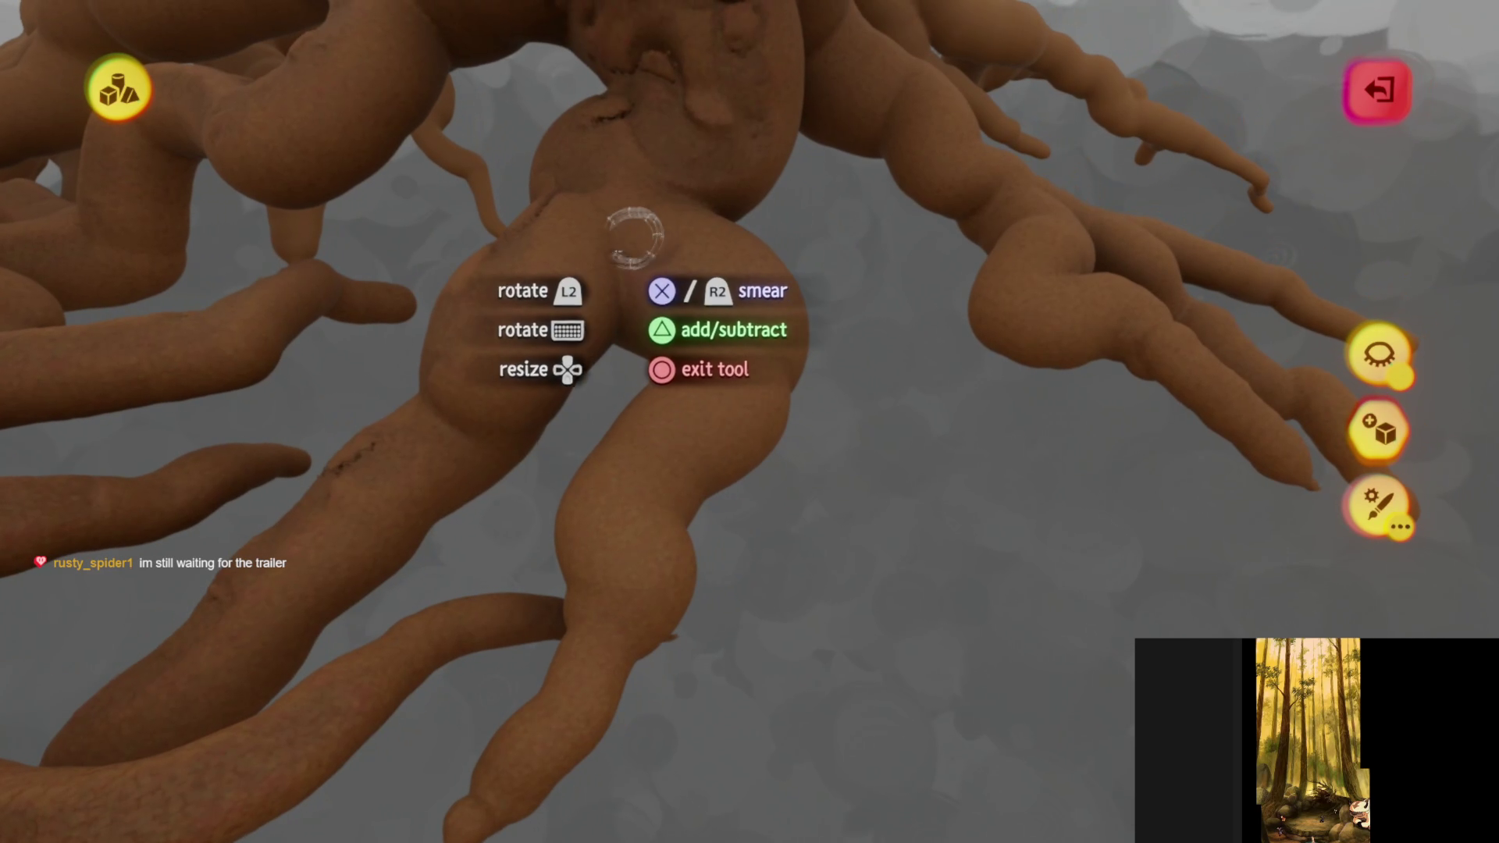
{"action": "mouse_move", "coordinate": [443, 480]}
{"action": "right_mouse_down"}
{"action": "mouse_move", "coordinate": [495, 378]}
{"action": "mouse_move", "coordinate": [599, 244]}
{"action": "mouse_move", "coordinate": [689, 300]}
{"action": "right_mouse_up"}
{"action": "mouse_move", "coordinate": [490, 609]}
{"action": "right_mouse_down"}
{"action": "mouse_move", "coordinate": [445, 703]}
{"action": "mouse_move", "coordinate": [576, 442]}
{"action": "mouse_move", "coordinate": [611, 449]}
{"action": "right_mouse_up"}
{"action": "mouse_move", "coordinate": [527, 500]}
{"action": "right_mouse_down"}
{"action": "mouse_move", "coordinate": [484, 502]}
{"action": "mouse_move", "coordinate": [575, 351]}
{"action": "mouse_move", "coordinate": [687, 246]}
{"action": "right_mouse_up"}
{"action": "mouse_move", "coordinate": [552, 377]}
{"action": "right_mouse_down"}
{"action": "mouse_move", "coordinate": [391, 455]}
{"action": "mouse_move", "coordinate": [509, 422]}
{"action": "mouse_move", "coordinate": [510, 437]}
{"action": "mouse_move", "coordinate": [593, 379]}
{"action": "mouse_move", "coordinate": [538, 304]}
{"action": "right_mouse_up"}
{"action": "mouse_move", "coordinate": [553, 581]}
{"action": "right_mouse_down"}
{"action": "mouse_move", "coordinate": [434, 617]}
{"action": "mouse_move", "coordinate": [518, 513]}
{"action": "mouse_move", "coordinate": [430, 280]}
{"action": "mouse_move", "coordinate": [749, 422]}
{"action": "mouse_move", "coordinate": [691, 386]}
{"action": "mouse_move", "coordinate": [661, 257]}
{"action": "right_mouse_up"}
{"action": "mouse_move", "coordinate": [711, 310]}
{"action": "right_mouse_down"}
{"action": "mouse_move", "coordinate": [729, 344]}
{"action": "mouse_move", "coordinate": [690, 130]}
{"action": "right_mouse_up"}
{"action": "mouse_move", "coordinate": [707, 274]}
{"action": "right_mouse_down"}
{"action": "mouse_move", "coordinate": [703, 335]}
{"action": "mouse_move", "coordinate": [765, 348]}
{"action": "mouse_move", "coordinate": [793, 332]}
{"action": "right_mouse_up"}
{"action": "mouse_move", "coordinate": [748, 517]}
{"action": "right_mouse_down"}
{"action": "mouse_move", "coordinate": [691, 305]}
{"action": "mouse_move", "coordinate": [679, 358]}
{"action": "mouse_move", "coordinate": [677, 289]}
{"action": "right_mouse_up"}
{"action": "mouse_move", "coordinate": [584, 631]}
{"action": "right_mouse_down"}
{"action": "mouse_move", "coordinate": [626, 355]}
{"action": "mouse_move", "coordinate": [575, 184]}
{"action": "mouse_move", "coordinate": [686, 268]}
{"action": "mouse_move", "coordinate": [773, 449]}
{"action": "mouse_move", "coordinate": [692, 401]}
{"action": "mouse_move", "coordinate": [634, 209]}
{"action": "right_mouse_up"}
{"action": "mouse_move", "coordinate": [676, 402]}
{"action": "right_mouse_down"}
{"action": "mouse_move", "coordinate": [689, 495]}
{"action": "mouse_move", "coordinate": [569, 508]}
{"action": "mouse_move", "coordinate": [793, 539]}
{"action": "mouse_move", "coordinate": [609, 320]}
{"action": "mouse_move", "coordinate": [682, 250]}
{"action": "mouse_move", "coordinate": [756, 291]}
{"action": "mouse_move", "coordinate": [803, 255]}
{"action": "mouse_move", "coordinate": [750, 400]}
{"action": "mouse_move", "coordinate": [554, 374]}
{"action": "mouse_move", "coordinate": [596, 324]}
{"action": "mouse_move", "coordinate": [656, 358]}
{"action": "mouse_move", "coordinate": [680, 328]}
{"action": "mouse_move", "coordinate": [679, 478]}
{"action": "mouse_move", "coordinate": [682, 402]}
{"action": "mouse_move", "coordinate": [712, 425]}
{"action": "mouse_move", "coordinate": [810, 295]}
{"action": "mouse_move", "coordinate": [788, 382]}
{"action": "right_mouse_up"}
{"action": "mouse_move", "coordinate": [773, 444]}
{"action": "right_mouse_down"}
{"action": "mouse_move", "coordinate": [757, 420]}
{"action": "mouse_move", "coordinate": [653, 503]}
{"action": "mouse_move", "coordinate": [503, 551]}
{"action": "mouse_move", "coordinate": [566, 551]}
{"action": "mouse_move", "coordinate": [552, 658]}
{"action": "mouse_move", "coordinate": [569, 452]}
{"action": "mouse_move", "coordinate": [508, 257]}
{"action": "mouse_move", "coordinate": [457, 254]}
{"action": "right_mouse_up"}
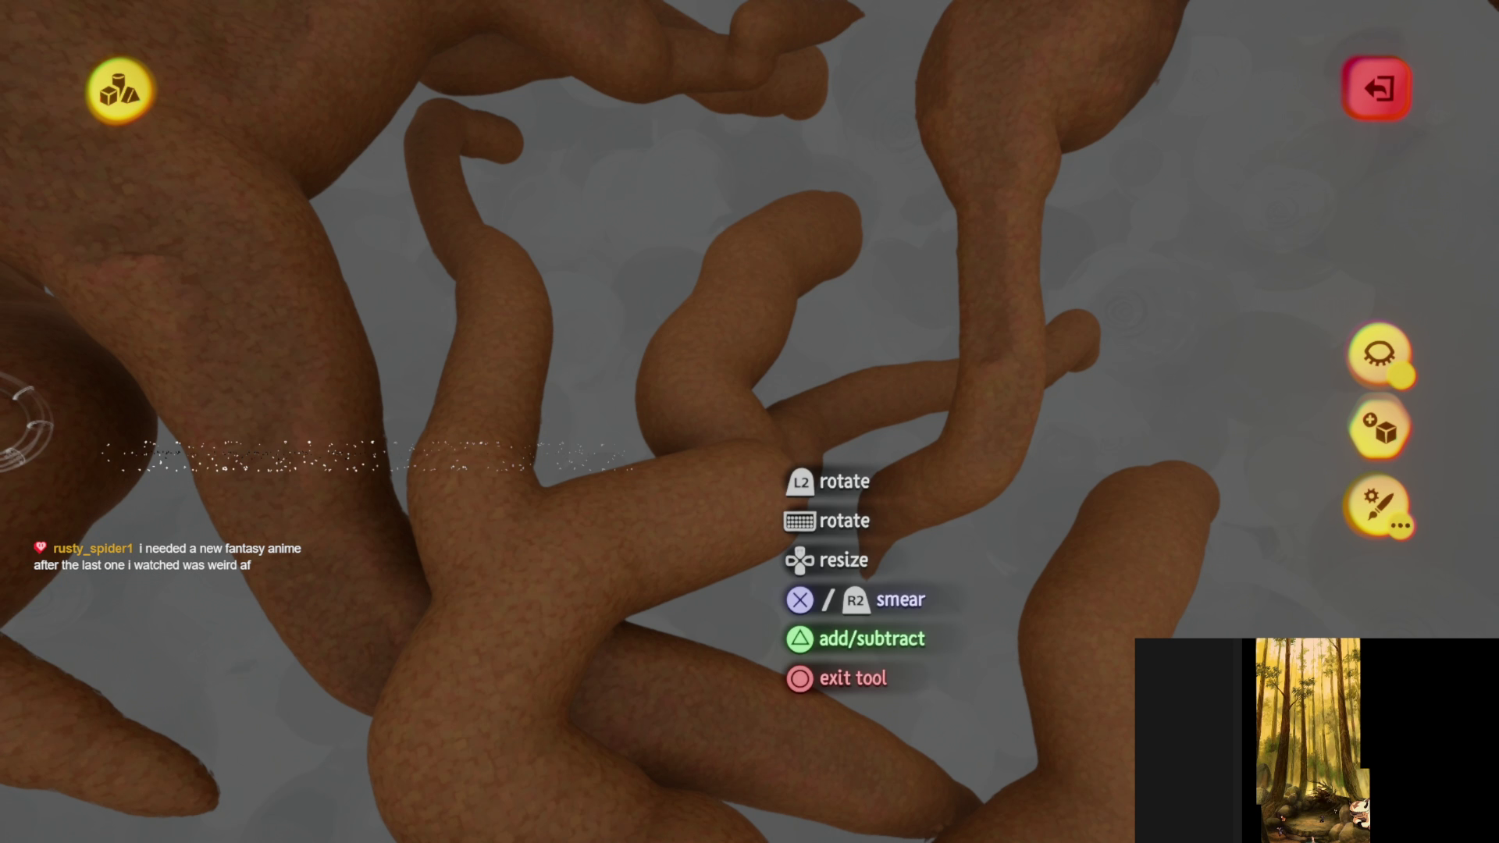
- Smear bumps and dents into the thick brown roots beneath the tree trunks
{"action": "mouse_move", "coordinate": [752, 535]}
{"action": "middle_mouse_down"}
{"action": "mouse_move", "coordinate": [746, 593]}
{"action": "mouse_move", "coordinate": [817, 418]}
{"action": "mouse_move", "coordinate": [605, 445]}
{"action": "mouse_move", "coordinate": [783, 395]}
{"action": "mouse_move", "coordinate": [743, 429]}
{"action": "mouse_move", "coordinate": [725, 500]}
{"action": "middle_mouse_up"}
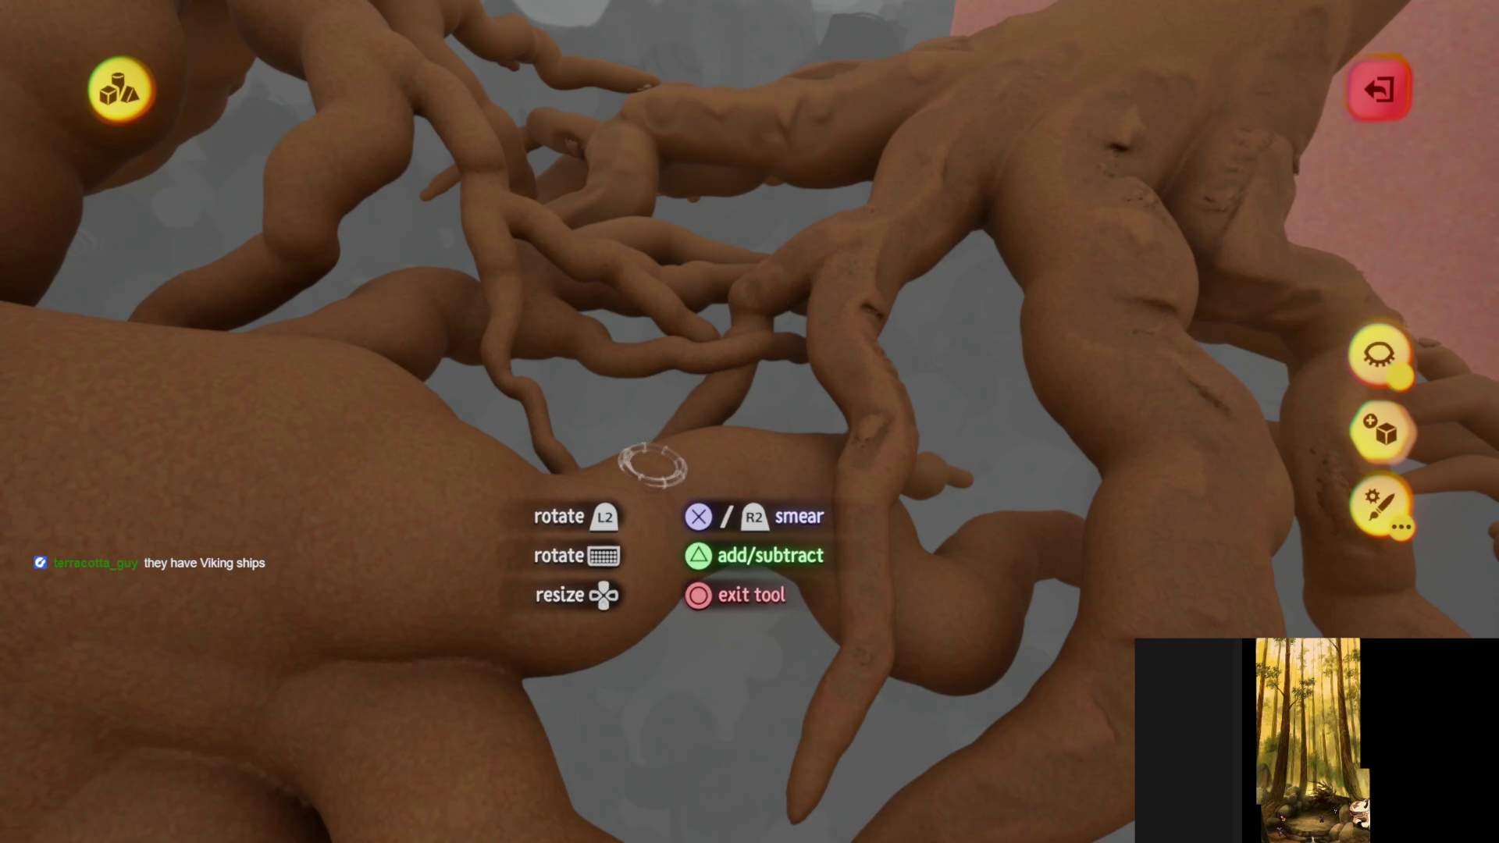
{"action": "mouse_move", "coordinate": [634, 418]}
{"action": "middle_mouse_down"}
{"action": "mouse_move", "coordinate": [569, 429]}
{"action": "mouse_move", "coordinate": [619, 499]}
{"action": "mouse_move", "coordinate": [669, 301]}
{"action": "mouse_move", "coordinate": [711, 312]}
{"action": "mouse_move", "coordinate": [625, 479]}
{"action": "mouse_move", "coordinate": [522, 448]}
{"action": "mouse_move", "coordinate": [476, 422]}
{"action": "mouse_move", "coordinate": [481, 246]}
{"action": "mouse_move", "coordinate": [425, 208]}
{"action": "mouse_move", "coordinate": [575, 361]}
{"action": "mouse_move", "coordinate": [713, 434]}
{"action": "mouse_move", "coordinate": [796, 542]}
{"action": "mouse_move", "coordinate": [863, 713]}
{"action": "mouse_move", "coordinate": [711, 488]}
{"action": "mouse_move", "coordinate": [669, 468]}
{"action": "mouse_move", "coordinate": [717, 515]}
{"action": "middle_mouse_up"}
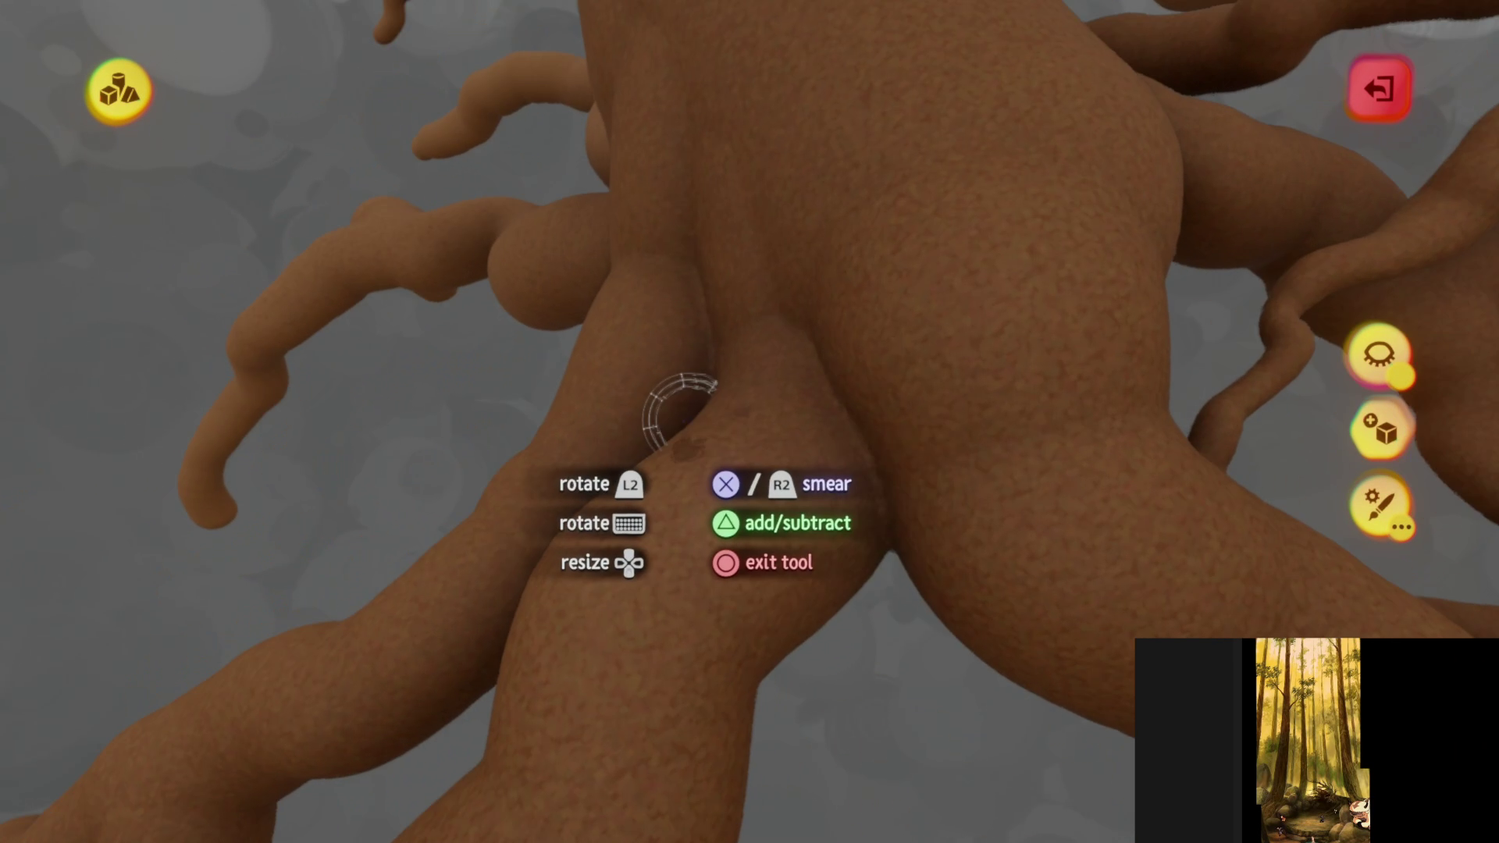
{"action": "middle_click_drag", "start_coordinate": [679, 412], "coordinate": [597, 373]}
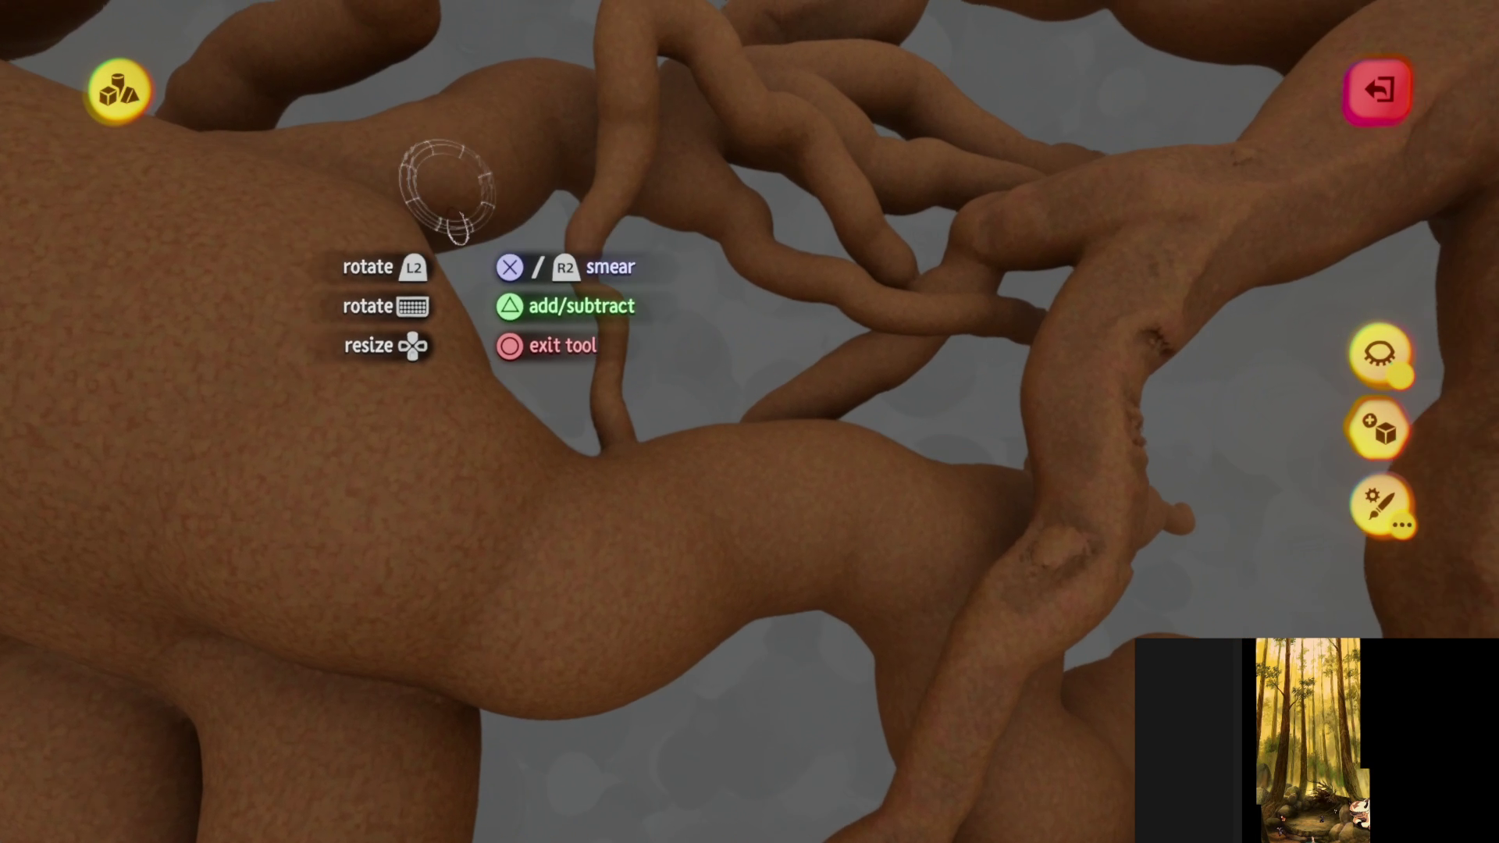
{"action": "mouse_move", "coordinate": [446, 191]}
{"action": "middle_mouse_down"}
{"action": "mouse_move", "coordinate": [569, 418]}
{"action": "mouse_move", "coordinate": [687, 504]}
{"action": "middle_mouse_up"}
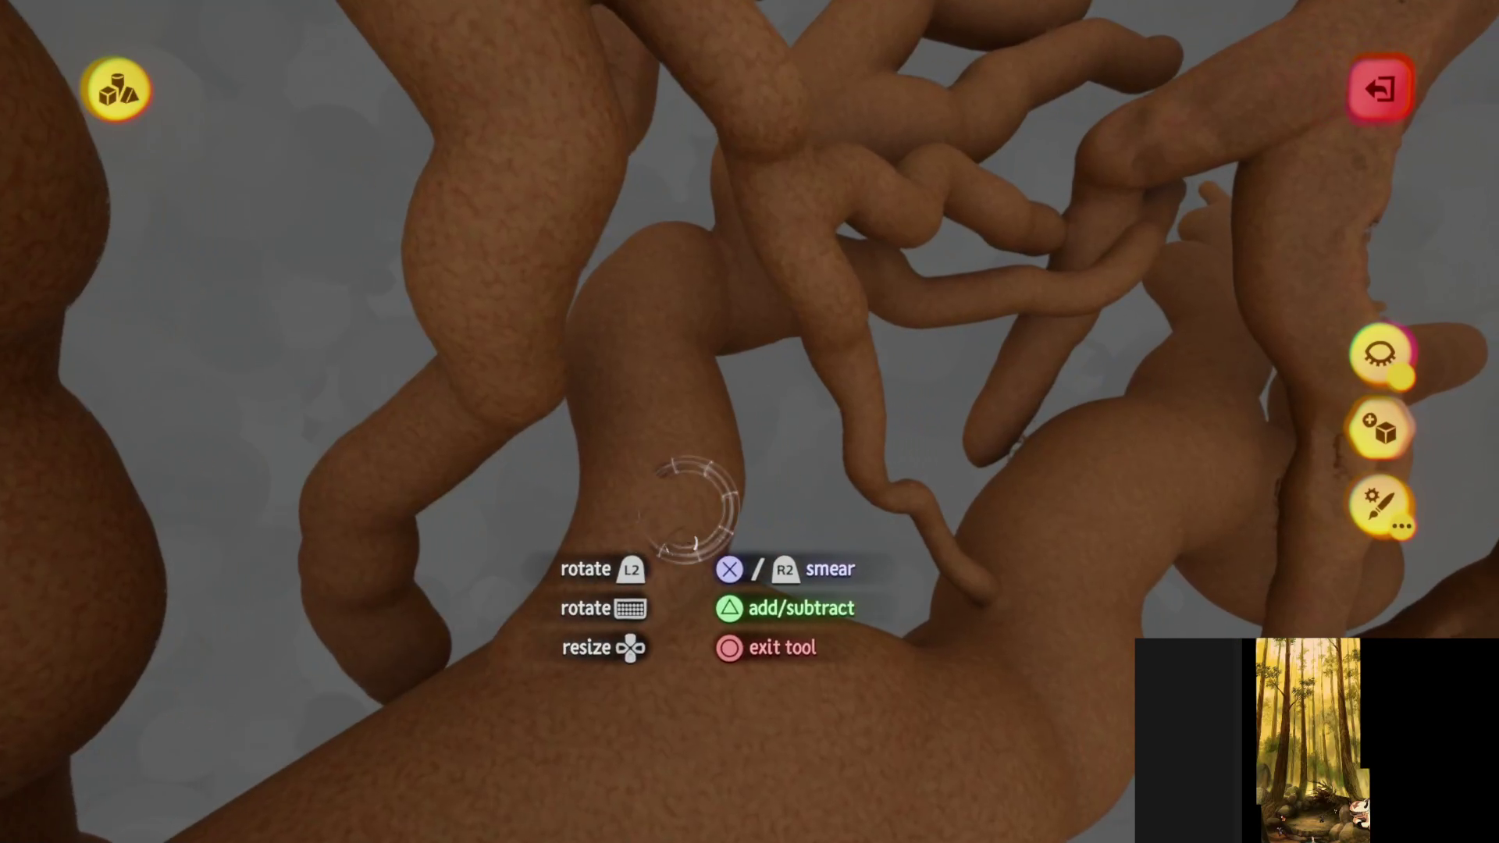
{"action": "middle_click_drag", "start_coordinate": [664, 250], "coordinate": [598, 320]}
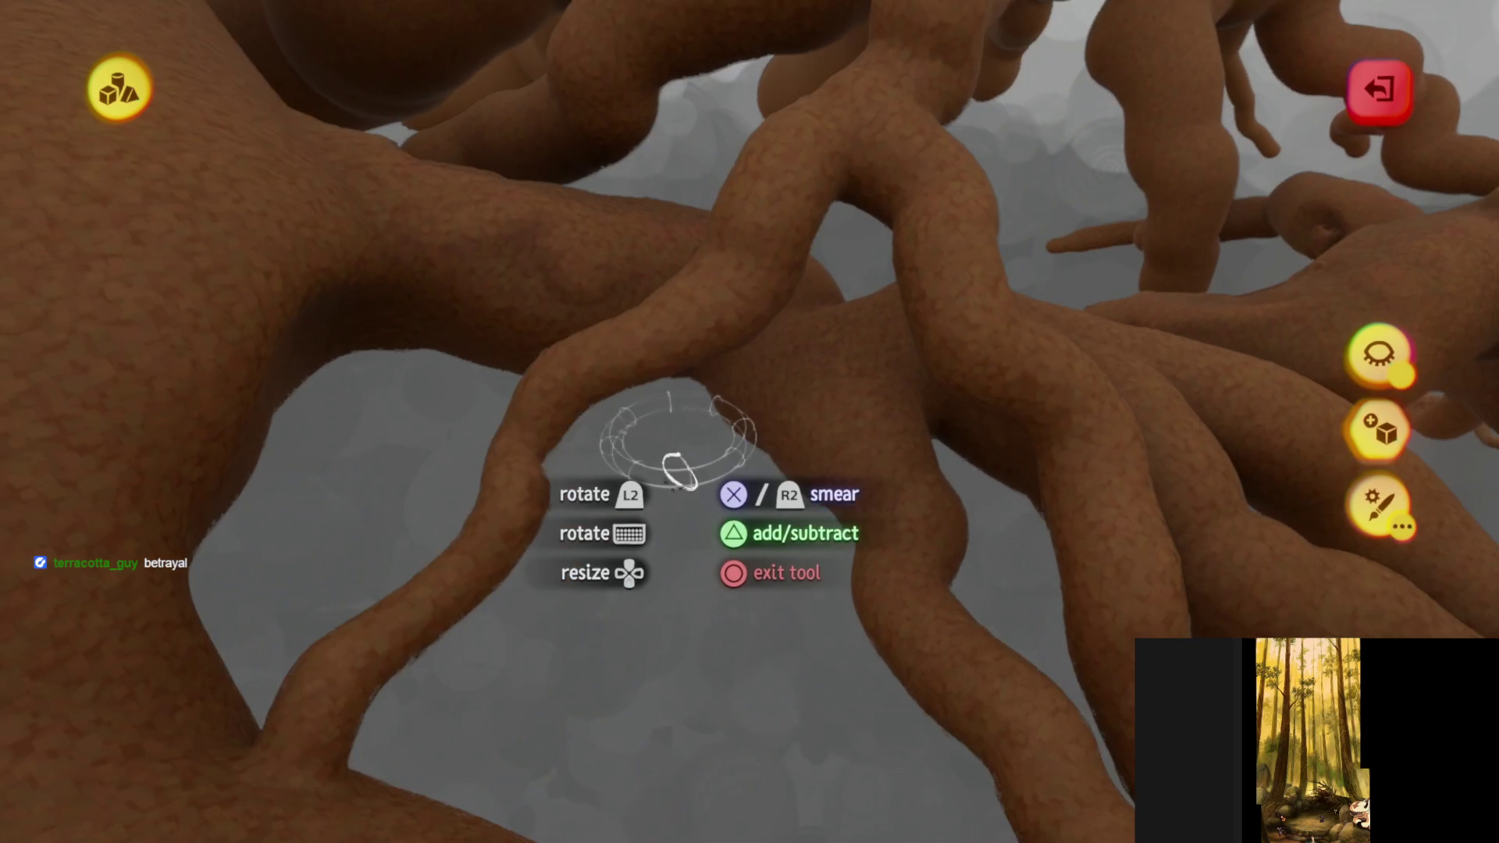
{"action": "mouse_move", "coordinate": [679, 468]}
{"action": "middle_mouse_down"}
{"action": "mouse_move", "coordinate": [655, 359]}
{"action": "mouse_move", "coordinate": [667, 441]}
{"action": "mouse_move", "coordinate": [576, 443]}
{"action": "mouse_move", "coordinate": [569, 471]}
{"action": "mouse_move", "coordinate": [425, 414]}
{"action": "middle_mouse_up"}
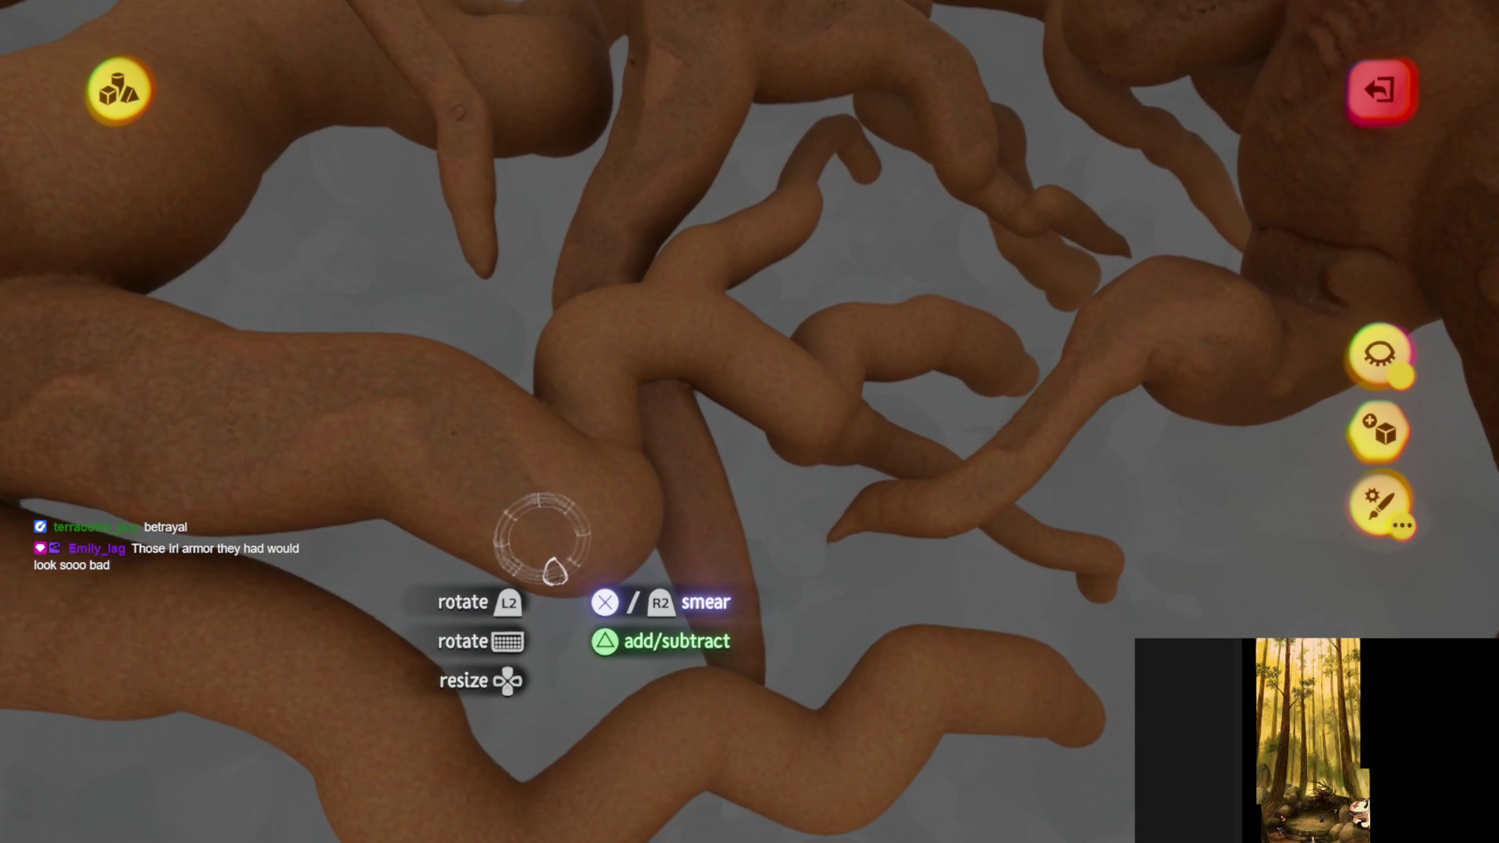
{"action": "mouse_move", "coordinate": [555, 572]}
{"action": "middle_mouse_down"}
{"action": "mouse_move", "coordinate": [566, 515]}
{"action": "mouse_move", "coordinate": [550, 576]}
{"action": "mouse_move", "coordinate": [560, 616]}
{"action": "mouse_move", "coordinate": [511, 601]}
{"action": "middle_mouse_up"}
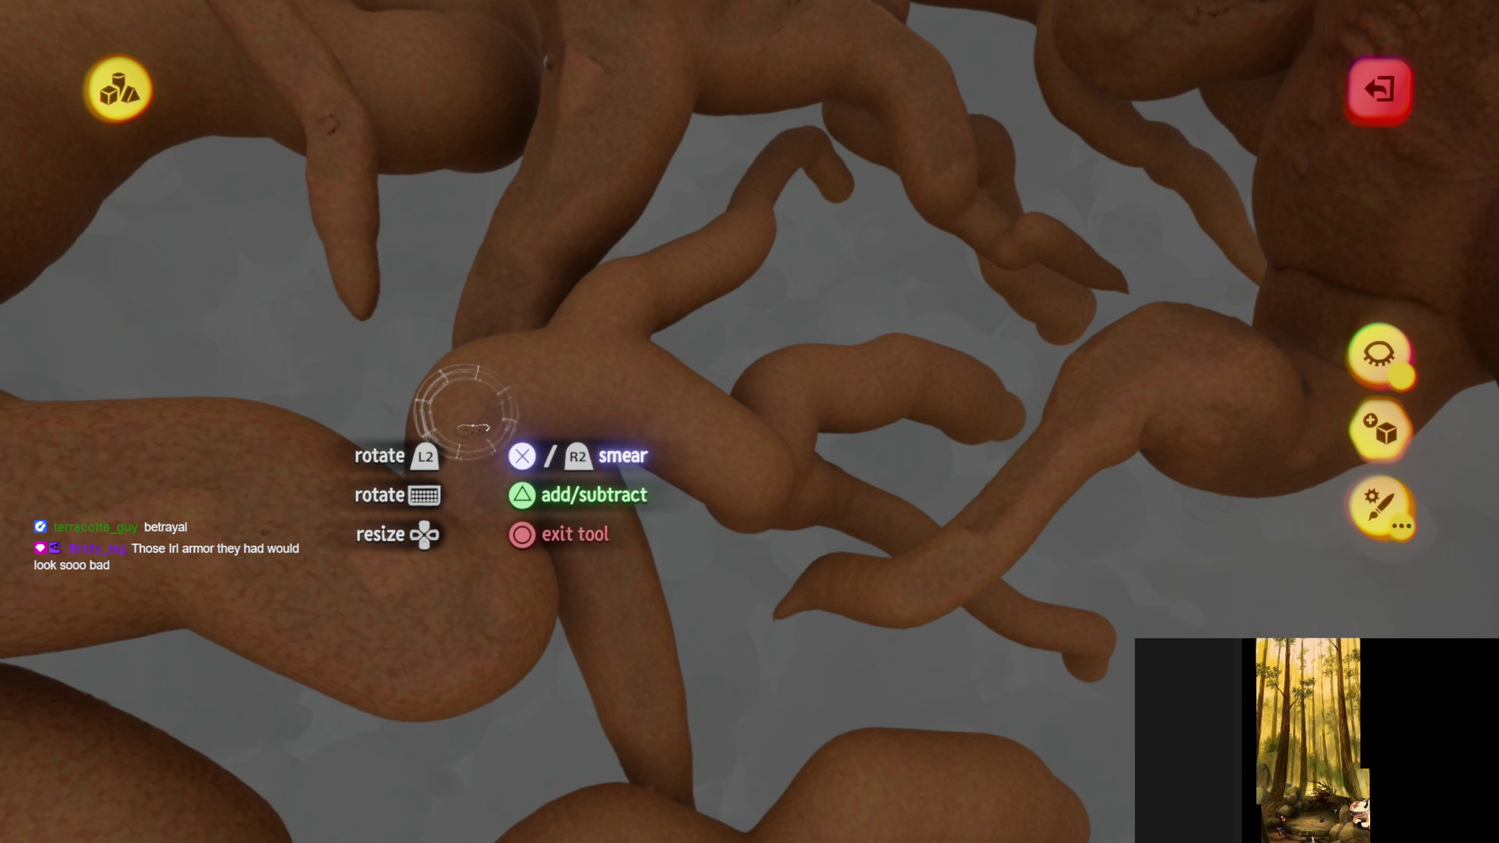
{"action": "mouse_move", "coordinate": [465, 414]}
{"action": "middle_mouse_down"}
{"action": "mouse_move", "coordinate": [575, 408]}
{"action": "mouse_move", "coordinate": [780, 346]}
{"action": "mouse_move", "coordinate": [464, 441]}
{"action": "middle_mouse_up"}
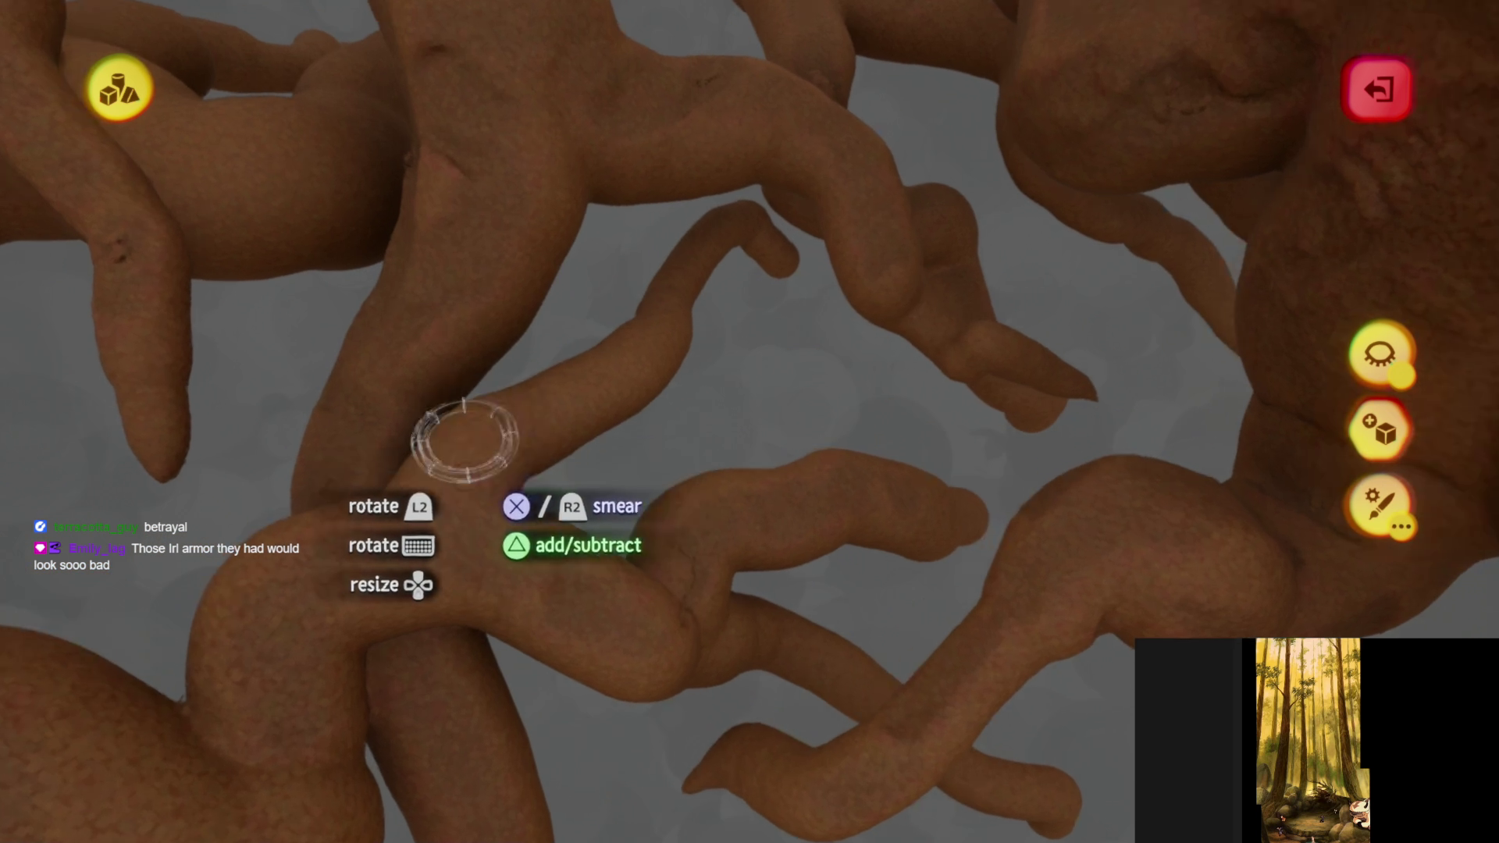
{"action": "mouse_move", "coordinate": [631, 367]}
{"action": "middle_mouse_down"}
{"action": "mouse_move", "coordinate": [679, 318]}
{"action": "mouse_move", "coordinate": [589, 502]}
{"action": "mouse_move", "coordinate": [590, 405]}
{"action": "middle_mouse_up"}
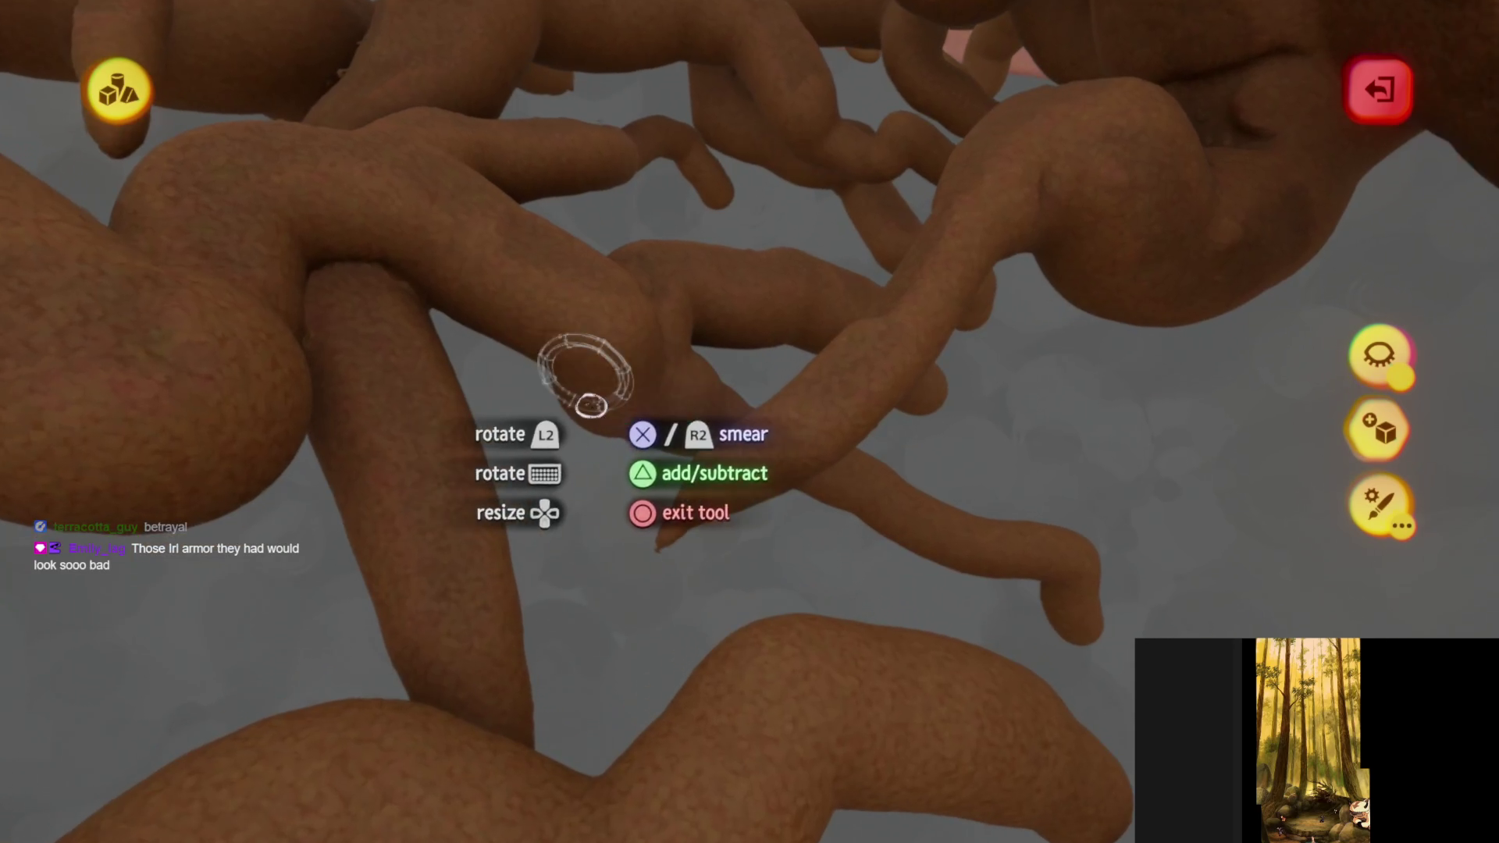
{"action": "mouse_move", "coordinate": [376, 233]}
{"action": "middle_mouse_down"}
{"action": "mouse_move", "coordinate": [583, 418]}
{"action": "mouse_move", "coordinate": [636, 682]}
{"action": "mouse_move", "coordinate": [827, 667]}
{"action": "mouse_move", "coordinate": [713, 537]}
{"action": "mouse_move", "coordinate": [766, 405]}
{"action": "mouse_move", "coordinate": [710, 335]}
{"action": "mouse_move", "coordinate": [682, 244]}
{"action": "mouse_move", "coordinate": [696, 205]}
{"action": "mouse_move", "coordinate": [700, 252]}
{"action": "middle_mouse_up"}
- Smear pebbly texture into the root undersides near the pink slab and the long wavy root
{"action": "middle_click_drag", "start_coordinate": [707, 326], "coordinate": [673, 371]}
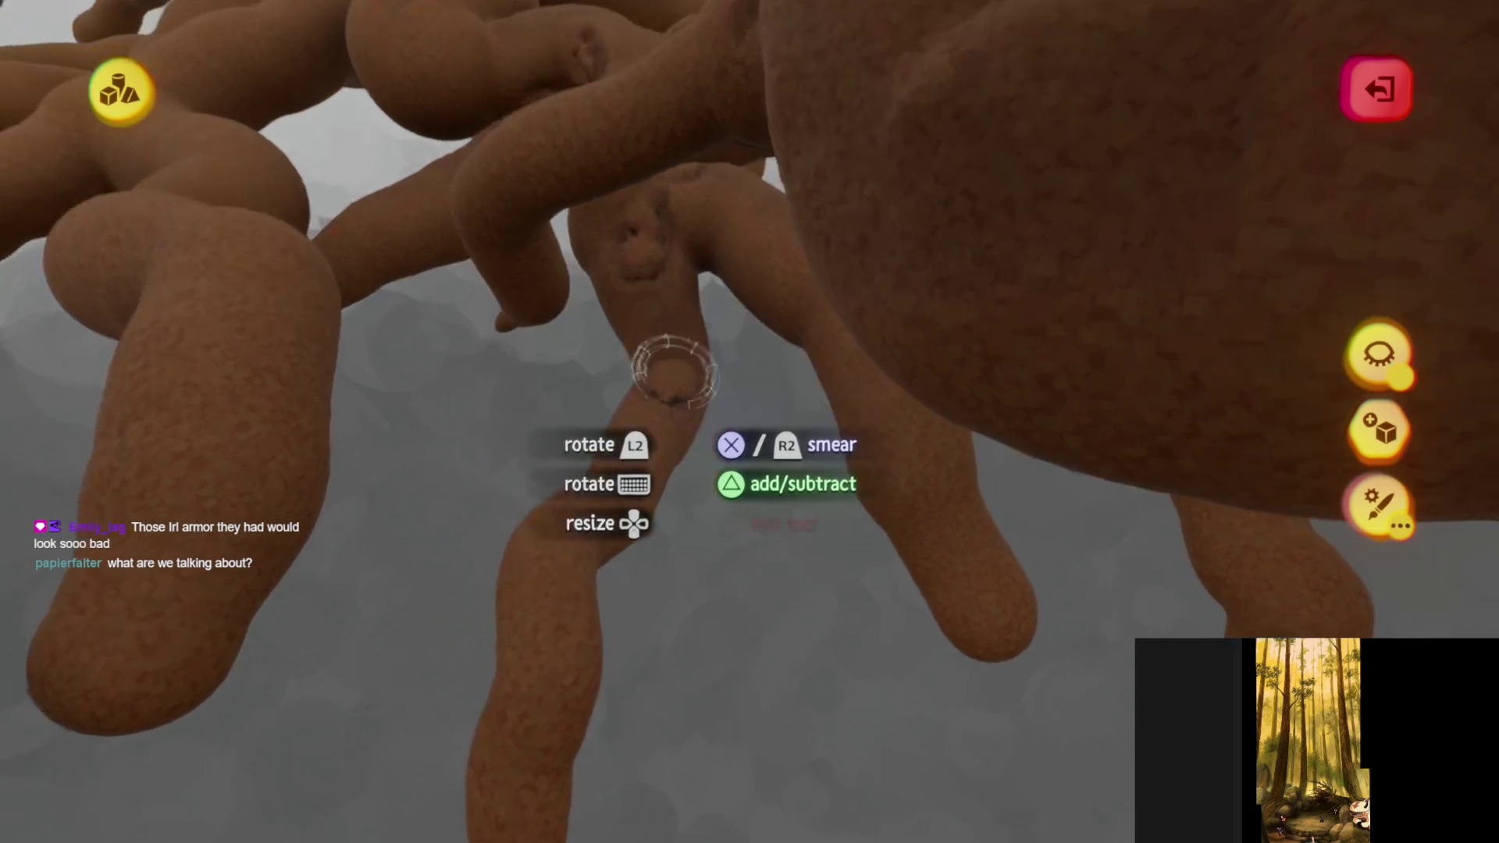
{"action": "mouse_move", "coordinate": [621, 465]}
{"action": "middle_mouse_down"}
{"action": "mouse_move", "coordinate": [569, 736]}
{"action": "mouse_move", "coordinate": [612, 227]}
{"action": "mouse_move", "coordinate": [527, 148]}
{"action": "middle_mouse_up"}
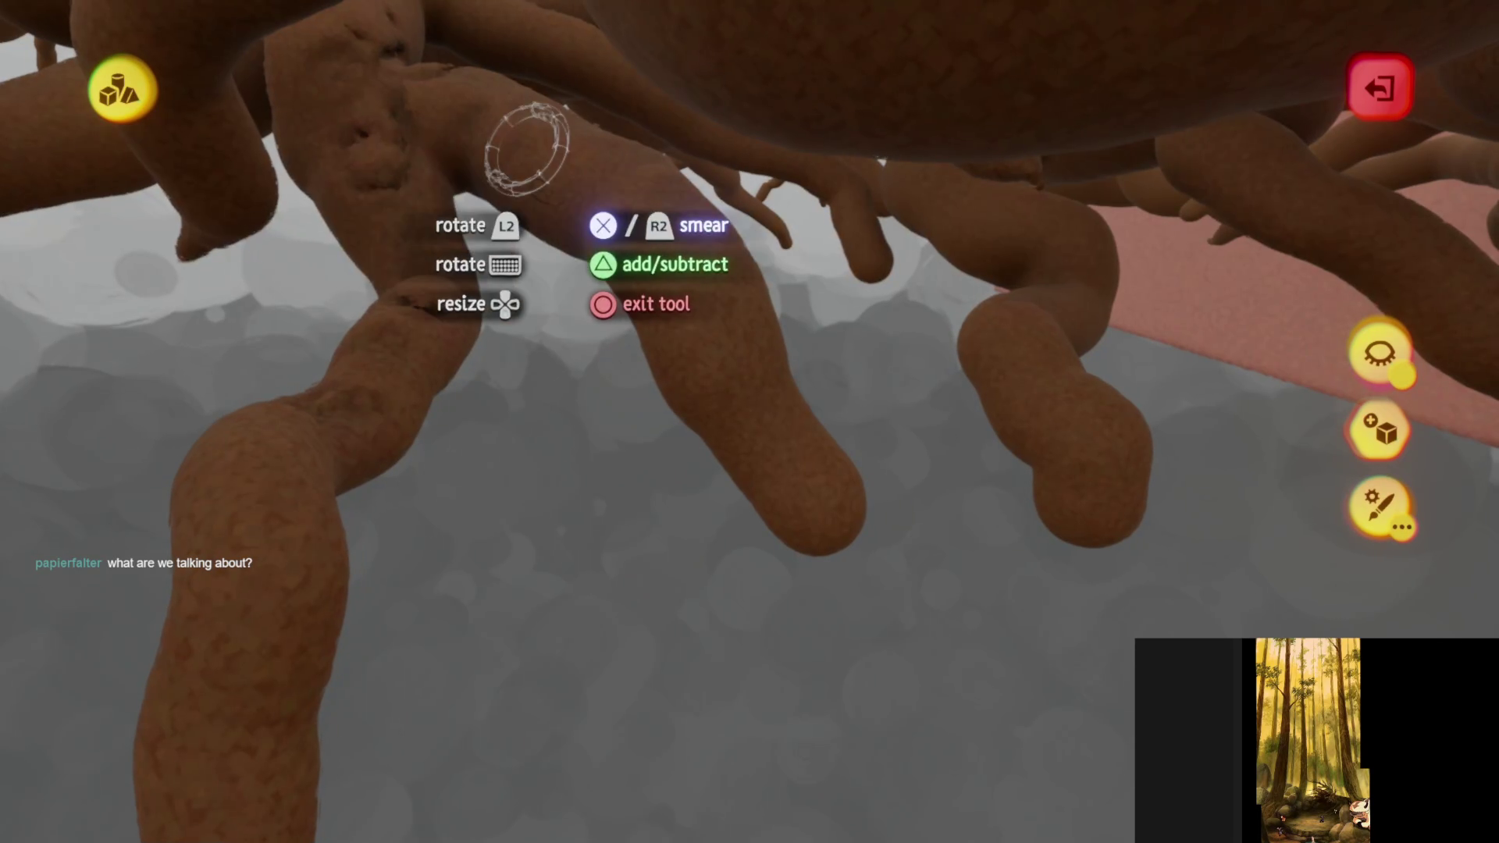
{"action": "mouse_move", "coordinate": [753, 390]}
{"action": "middle_mouse_down"}
{"action": "mouse_move", "coordinate": [653, 325]}
{"action": "mouse_move", "coordinate": [472, 252]}
{"action": "middle_mouse_up"}
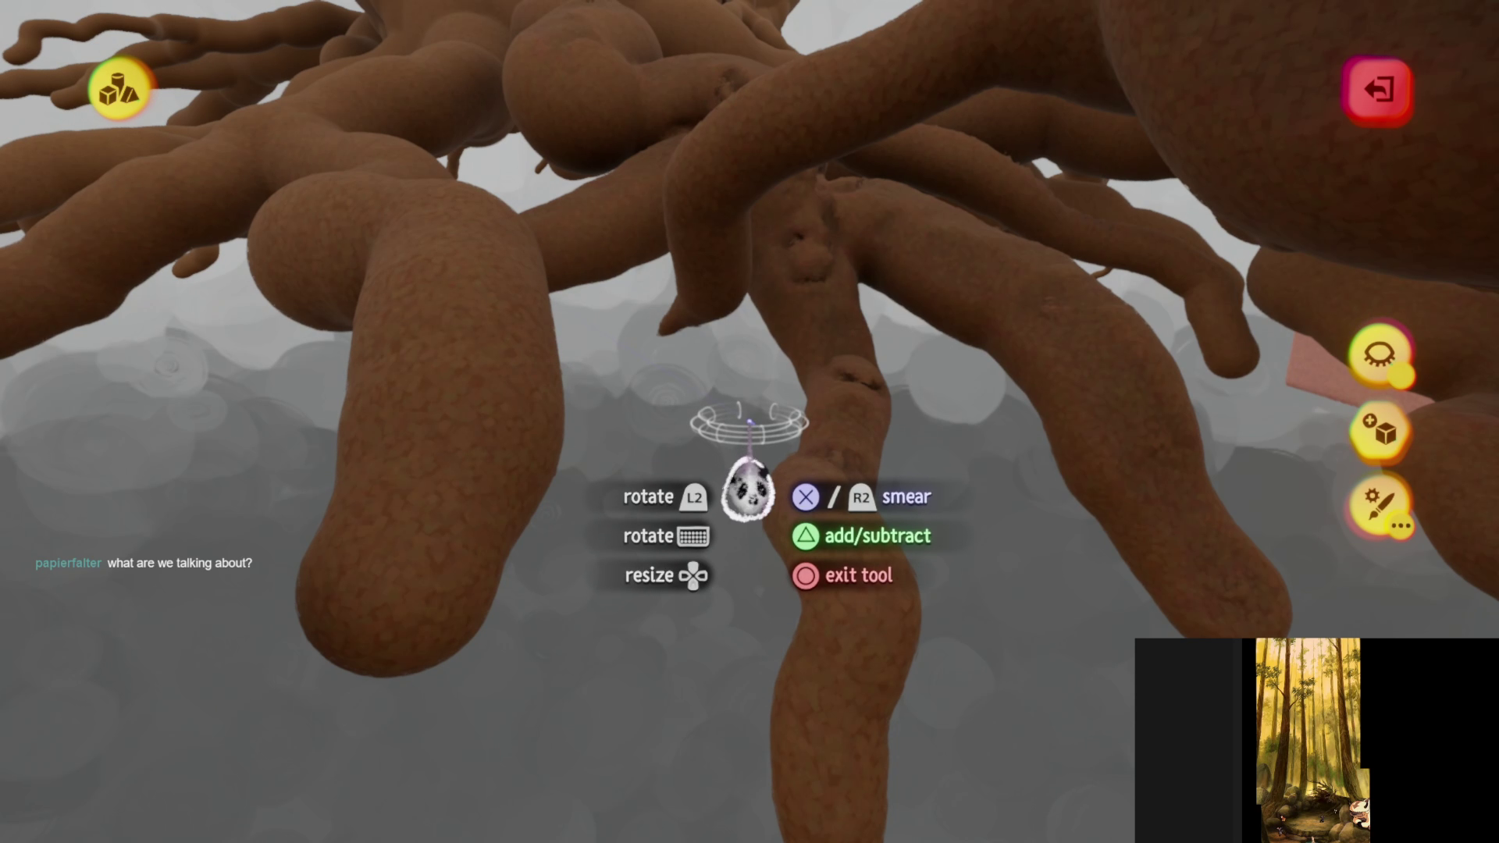
{"action": "mouse_move", "coordinate": [748, 468]}
{"action": "middle_mouse_down"}
{"action": "mouse_move", "coordinate": [762, 523]}
{"action": "mouse_move", "coordinate": [679, 632]}
{"action": "mouse_move", "coordinate": [575, 385]}
{"action": "mouse_move", "coordinate": [619, 468]}
{"action": "mouse_move", "coordinate": [476, 344]}
{"action": "mouse_move", "coordinate": [343, 292]}
{"action": "middle_mouse_up"}
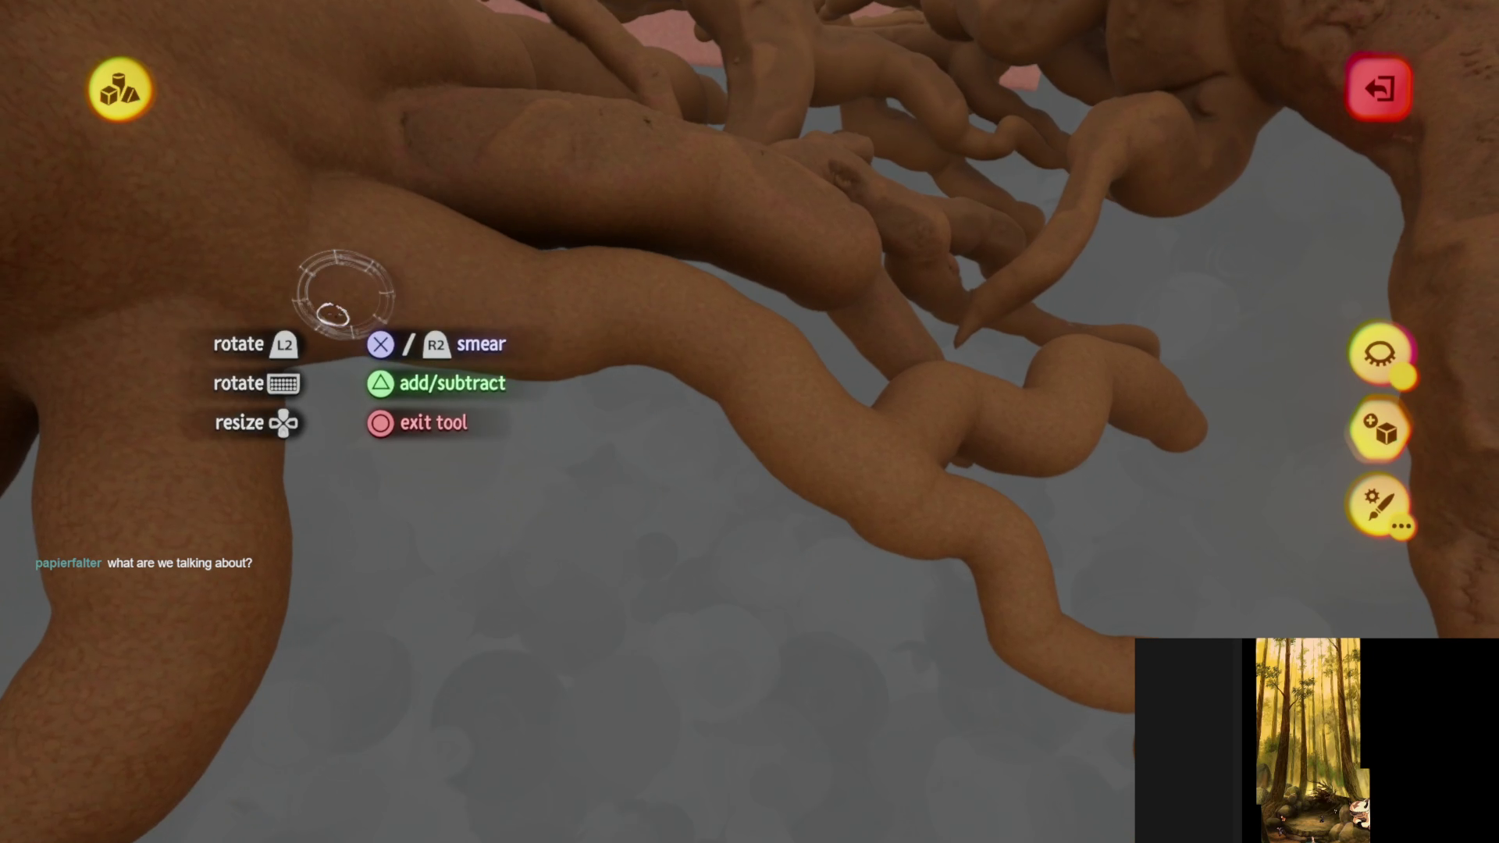
{"action": "mouse_move", "coordinate": [206, 201]}
{"action": "middle_mouse_down"}
{"action": "mouse_move", "coordinate": [375, 227]}
{"action": "mouse_move", "coordinate": [515, 344]}
{"action": "mouse_move", "coordinate": [598, 492]}
{"action": "mouse_move", "coordinate": [619, 395]}
{"action": "mouse_move", "coordinate": [703, 411]}
{"action": "mouse_move", "coordinate": [812, 370]}
{"action": "middle_mouse_up"}
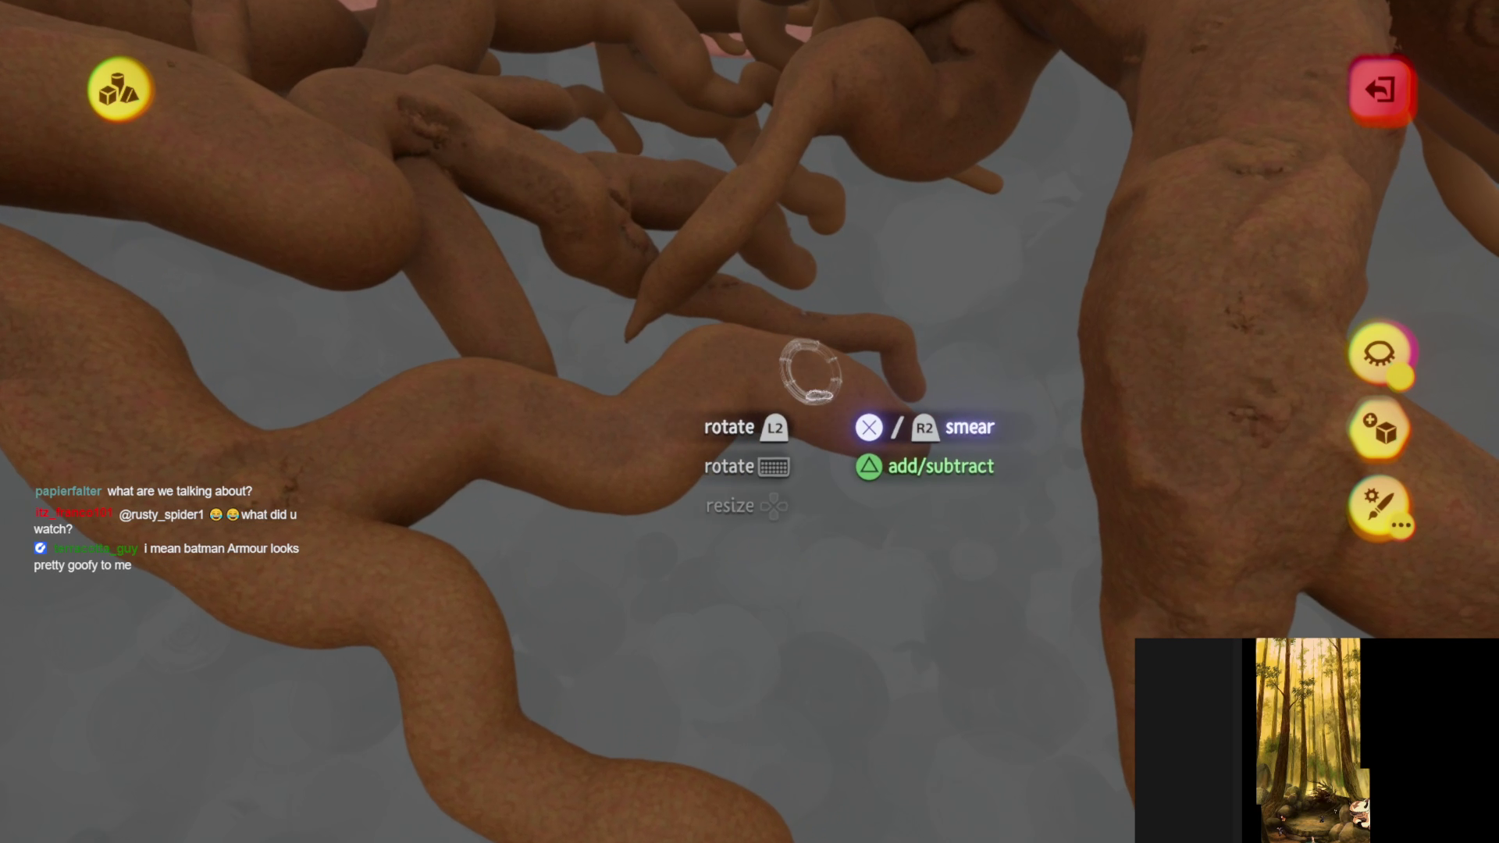
{"action": "mouse_move", "coordinate": [872, 410]}
{"action": "middle_mouse_down"}
{"action": "mouse_move", "coordinate": [585, 428]}
{"action": "mouse_move", "coordinate": [619, 395]}
{"action": "mouse_move", "coordinate": [665, 416]}
{"action": "mouse_move", "coordinate": [635, 418]}
{"action": "mouse_move", "coordinate": [502, 335]}
{"action": "mouse_move", "coordinate": [335, 435]}
{"action": "mouse_move", "coordinate": [712, 616]}
{"action": "mouse_move", "coordinate": [602, 344]}
{"action": "mouse_move", "coordinate": [220, 268]}
{"action": "mouse_move", "coordinate": [321, 334]}
{"action": "mouse_move", "coordinate": [164, 250]}
{"action": "mouse_move", "coordinate": [368, 302]}
{"action": "mouse_move", "coordinate": [435, 402]}
{"action": "mouse_move", "coordinate": [536, 461]}
{"action": "mouse_move", "coordinate": [669, 645]}
{"action": "mouse_move", "coordinate": [571, 521]}
{"action": "middle_mouse_up"}
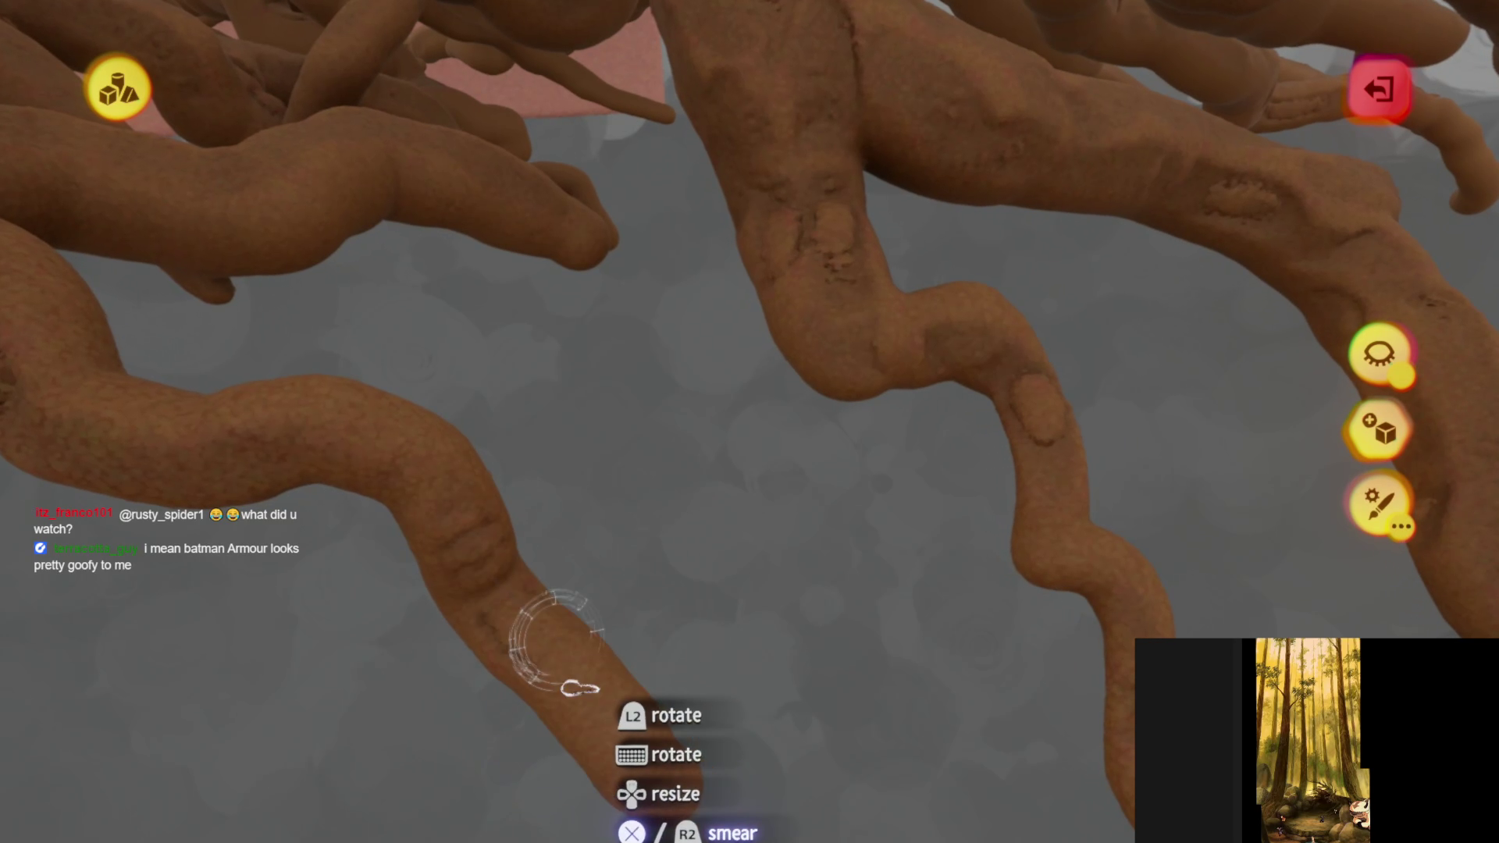
{"action": "mouse_move", "coordinate": [556, 637]}
{"action": "middle_mouse_down"}
{"action": "mouse_move", "coordinate": [546, 605]}
{"action": "mouse_move", "coordinate": [612, 461]}
{"action": "mouse_move", "coordinate": [517, 287]}
{"action": "middle_mouse_up"}
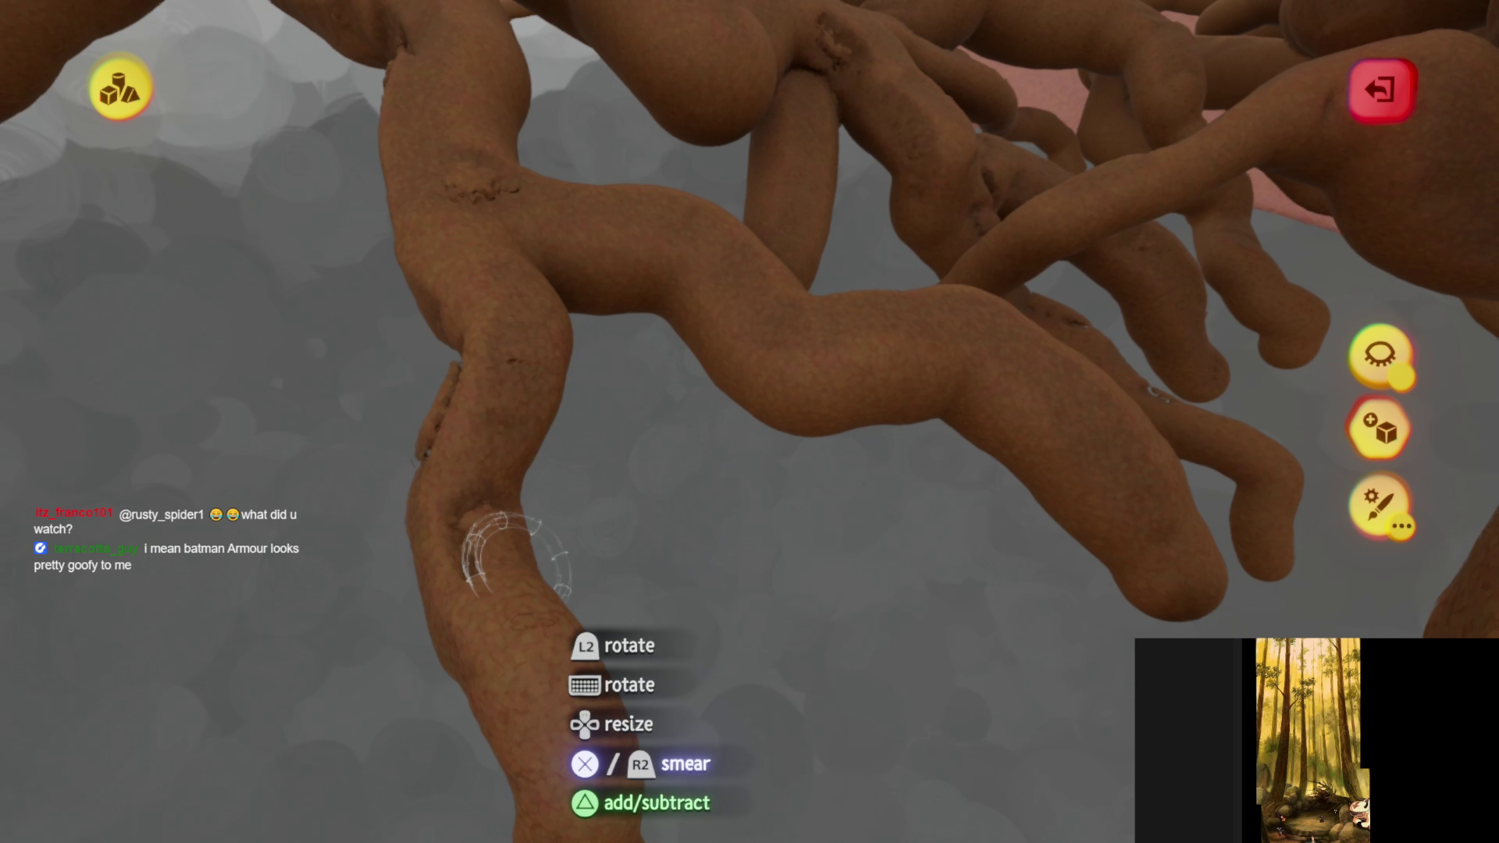
{"action": "mouse_move", "coordinate": [515, 550]}
{"action": "middle_mouse_down"}
{"action": "mouse_move", "coordinate": [601, 652]}
{"action": "mouse_move", "coordinate": [519, 344]}
{"action": "mouse_move", "coordinate": [409, 468]}
{"action": "mouse_move", "coordinate": [536, 341]}
{"action": "mouse_move", "coordinate": [419, 367]}
{"action": "mouse_move", "coordinate": [808, 460]}
{"action": "middle_mouse_up"}
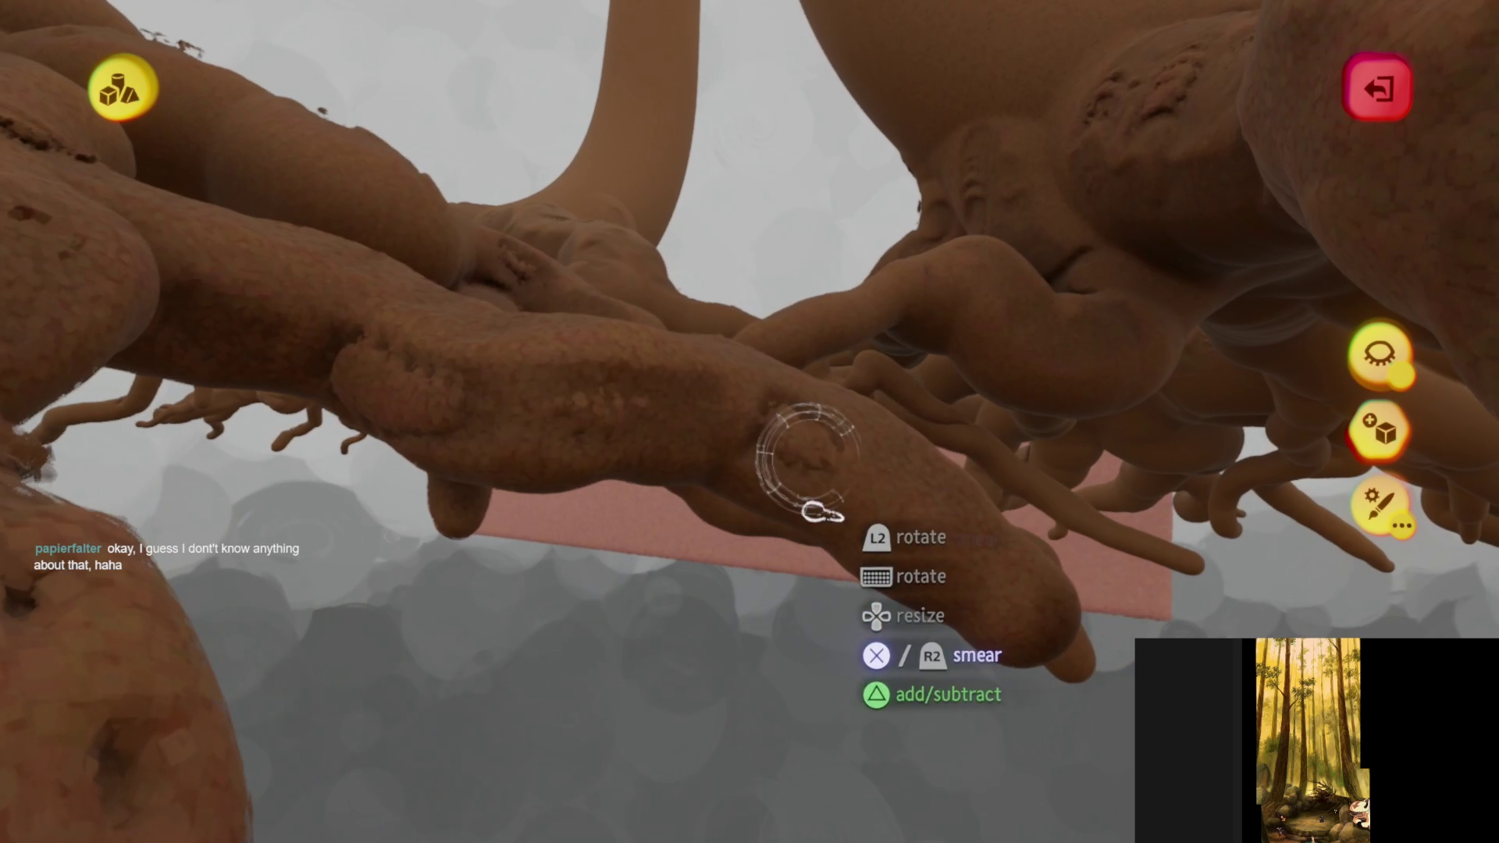
{"action": "middle_click_drag", "start_coordinate": [936, 572], "coordinate": [564, 445]}
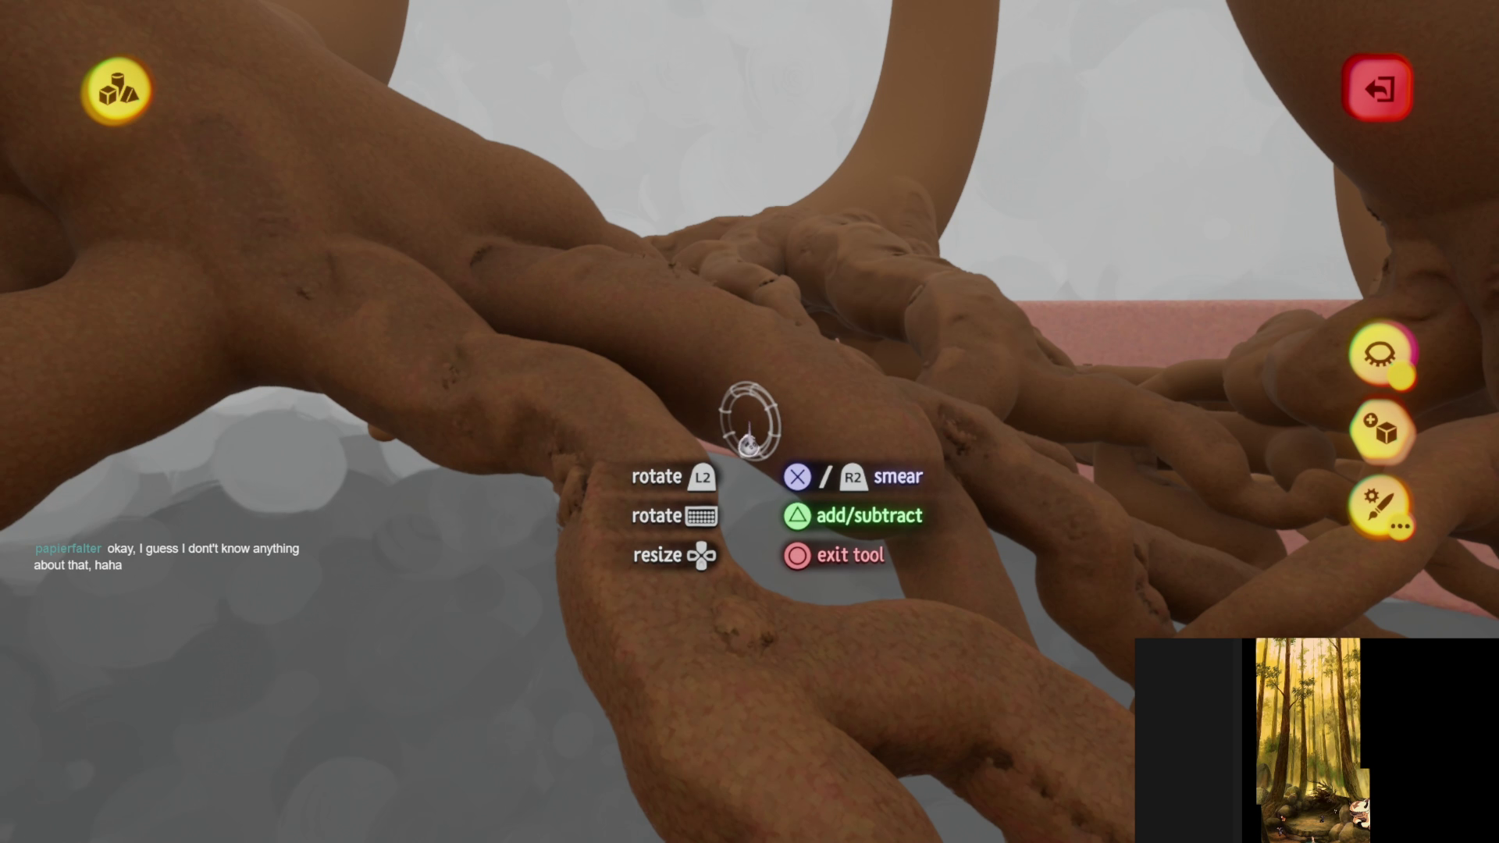
{"action": "mouse_move", "coordinate": [663, 562]}
{"action": "middle_mouse_down"}
{"action": "mouse_move", "coordinate": [666, 545]}
{"action": "mouse_move", "coordinate": [601, 552]}
{"action": "mouse_move", "coordinate": [556, 515]}
{"action": "mouse_move", "coordinate": [468, 488]}
{"action": "mouse_move", "coordinate": [612, 596]}
{"action": "mouse_move", "coordinate": [652, 652]}
{"action": "mouse_move", "coordinate": [681, 644]}
{"action": "mouse_move", "coordinate": [606, 575]}
{"action": "mouse_move", "coordinate": [586, 508]}
{"action": "mouse_move", "coordinate": [640, 577]}
{"action": "mouse_move", "coordinate": [612, 522]}
{"action": "mouse_move", "coordinate": [611, 554]}
{"action": "mouse_move", "coordinate": [635, 559]}
{"action": "mouse_move", "coordinate": [619, 509]}
{"action": "mouse_move", "coordinate": [770, 362]}
{"action": "mouse_move", "coordinate": [796, 151]}
{"action": "middle_mouse_up"}
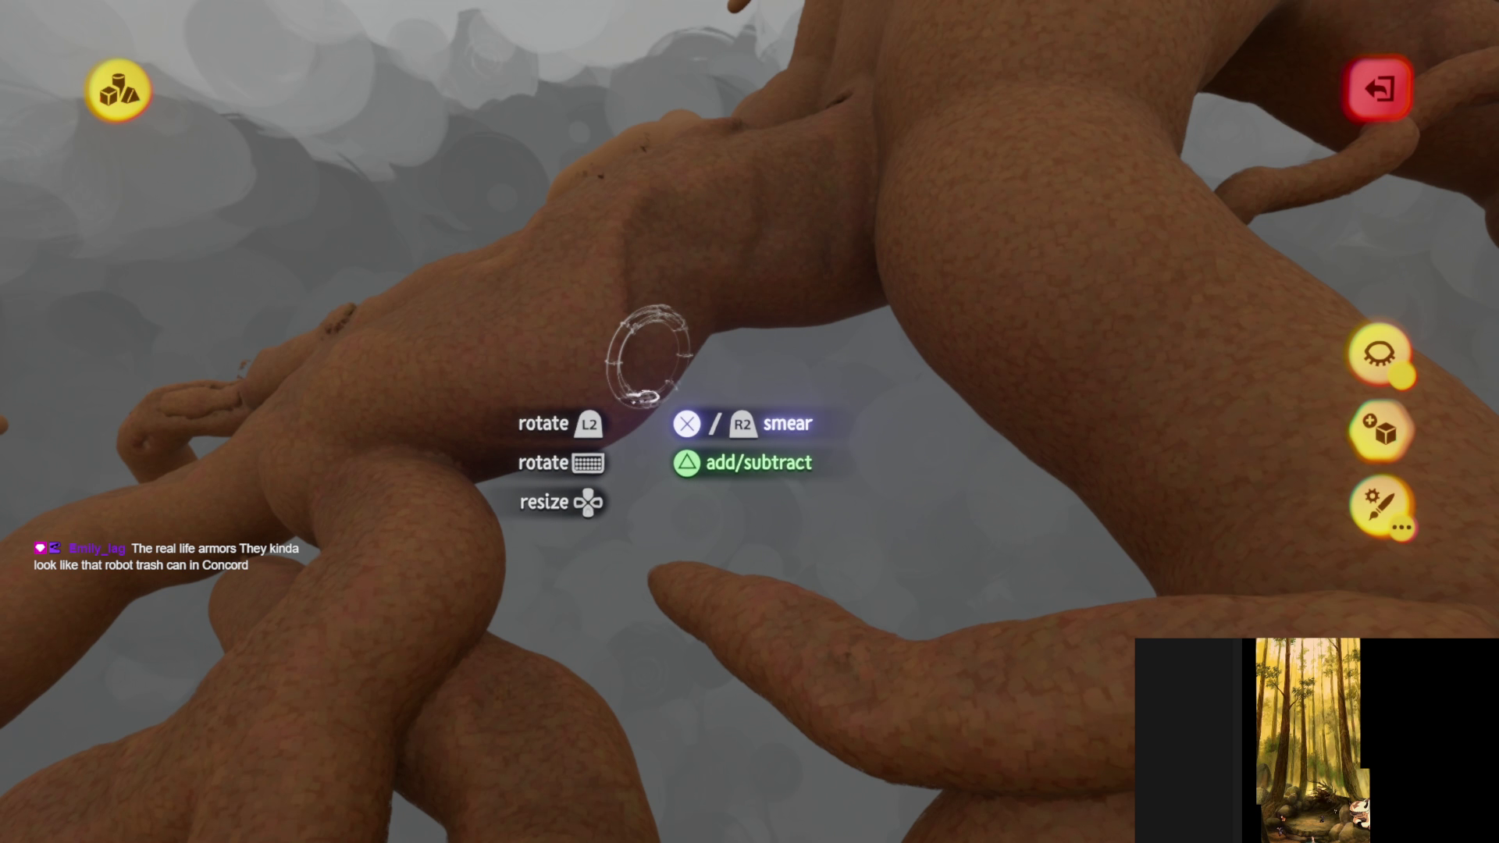
- Smear pebbly texture onto the thinner twisting roots and one central root
{"action": "mouse_move", "coordinate": [450, 447]}
{"action": "middle_mouse_down"}
{"action": "mouse_move", "coordinate": [638, 476]}
{"action": "mouse_move", "coordinate": [474, 320]}
{"action": "middle_mouse_up"}
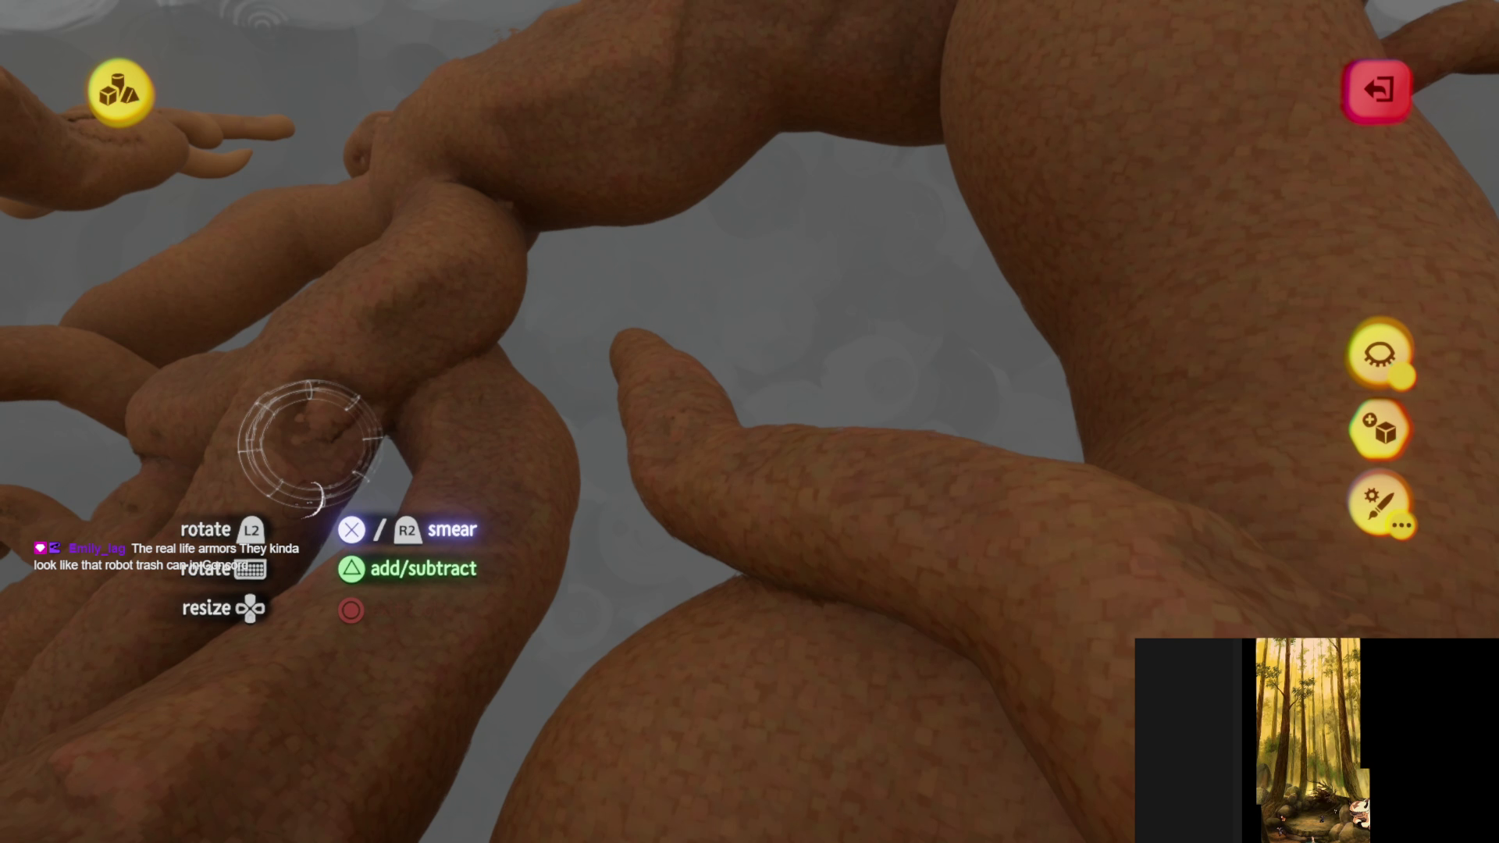
{"action": "mouse_move", "coordinate": [311, 445]}
{"action": "middle_mouse_down"}
{"action": "mouse_move", "coordinate": [562, 362]}
{"action": "mouse_move", "coordinate": [478, 359]}
{"action": "mouse_move", "coordinate": [414, 278]}
{"action": "middle_mouse_up"}
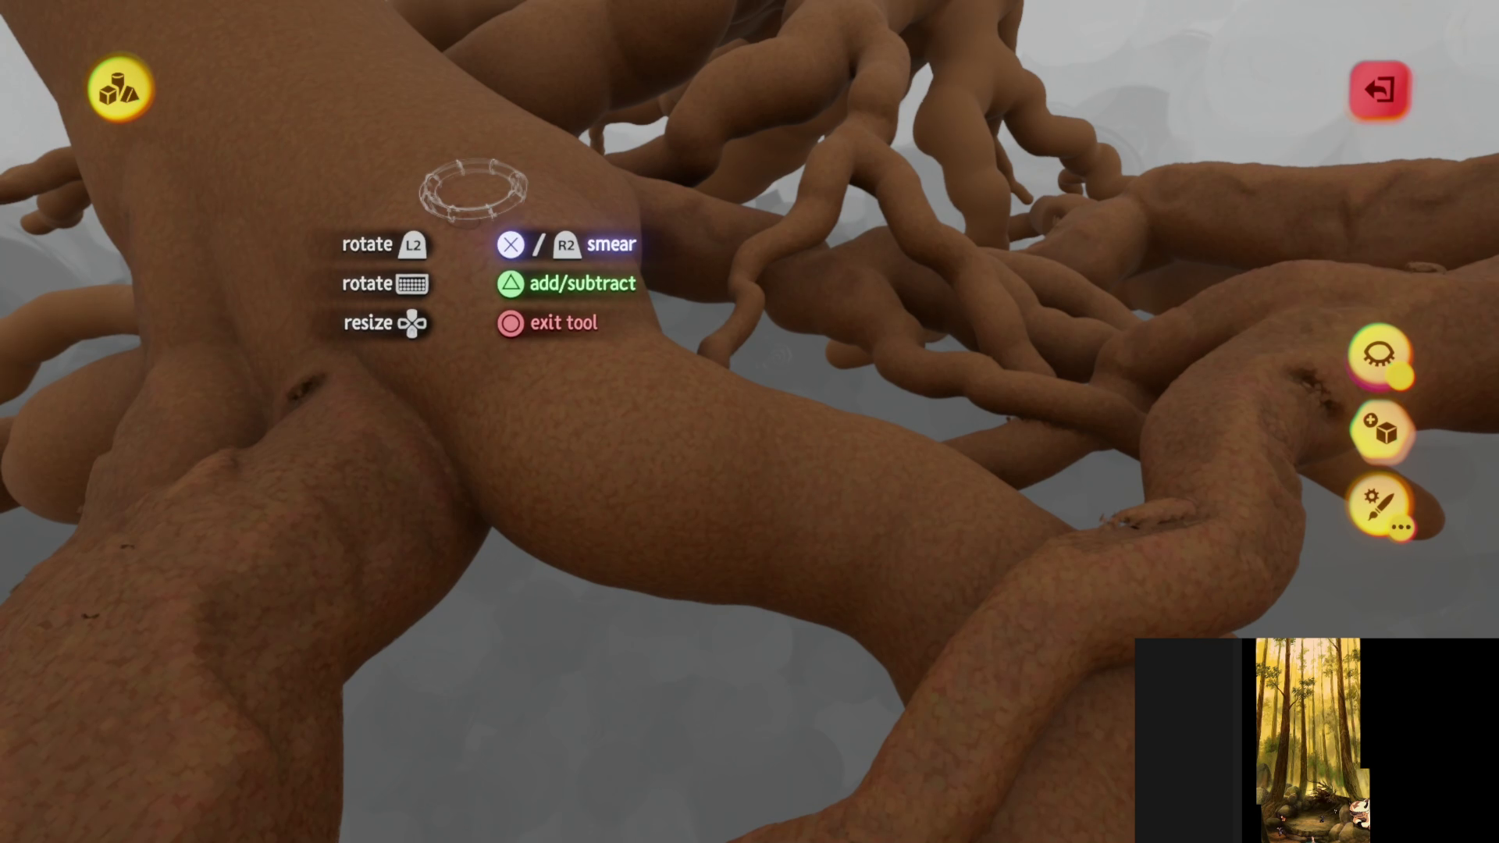
{"action": "mouse_move", "coordinate": [587, 476]}
{"action": "middle_mouse_down"}
{"action": "mouse_move", "coordinate": [613, 550]}
{"action": "mouse_move", "coordinate": [701, 483]}
{"action": "mouse_move", "coordinate": [681, 539]}
{"action": "mouse_move", "coordinate": [462, 569]}
{"action": "mouse_move", "coordinate": [374, 535]}
{"action": "mouse_move", "coordinate": [586, 502]}
{"action": "mouse_move", "coordinate": [696, 385]}
{"action": "mouse_move", "coordinate": [773, 421]}
{"action": "mouse_move", "coordinate": [695, 546]}
{"action": "mouse_move", "coordinate": [578, 449]}
{"action": "middle_mouse_up"}
{"action": "mouse_move", "coordinate": [519, 321]}
{"action": "middle_mouse_down"}
{"action": "mouse_move", "coordinate": [713, 514]}
{"action": "mouse_move", "coordinate": [643, 395]}
{"action": "mouse_move", "coordinate": [804, 201]}
{"action": "mouse_move", "coordinate": [789, 316]}
{"action": "mouse_move", "coordinate": [783, 233]}
{"action": "mouse_move", "coordinate": [643, 409]}
{"action": "mouse_move", "coordinate": [723, 456]}
{"action": "mouse_move", "coordinate": [713, 358]}
{"action": "mouse_move", "coordinate": [484, 435]}
{"action": "mouse_move", "coordinate": [762, 288]}
{"action": "mouse_move", "coordinate": [644, 258]}
{"action": "mouse_move", "coordinate": [676, 285]}
{"action": "middle_mouse_up"}
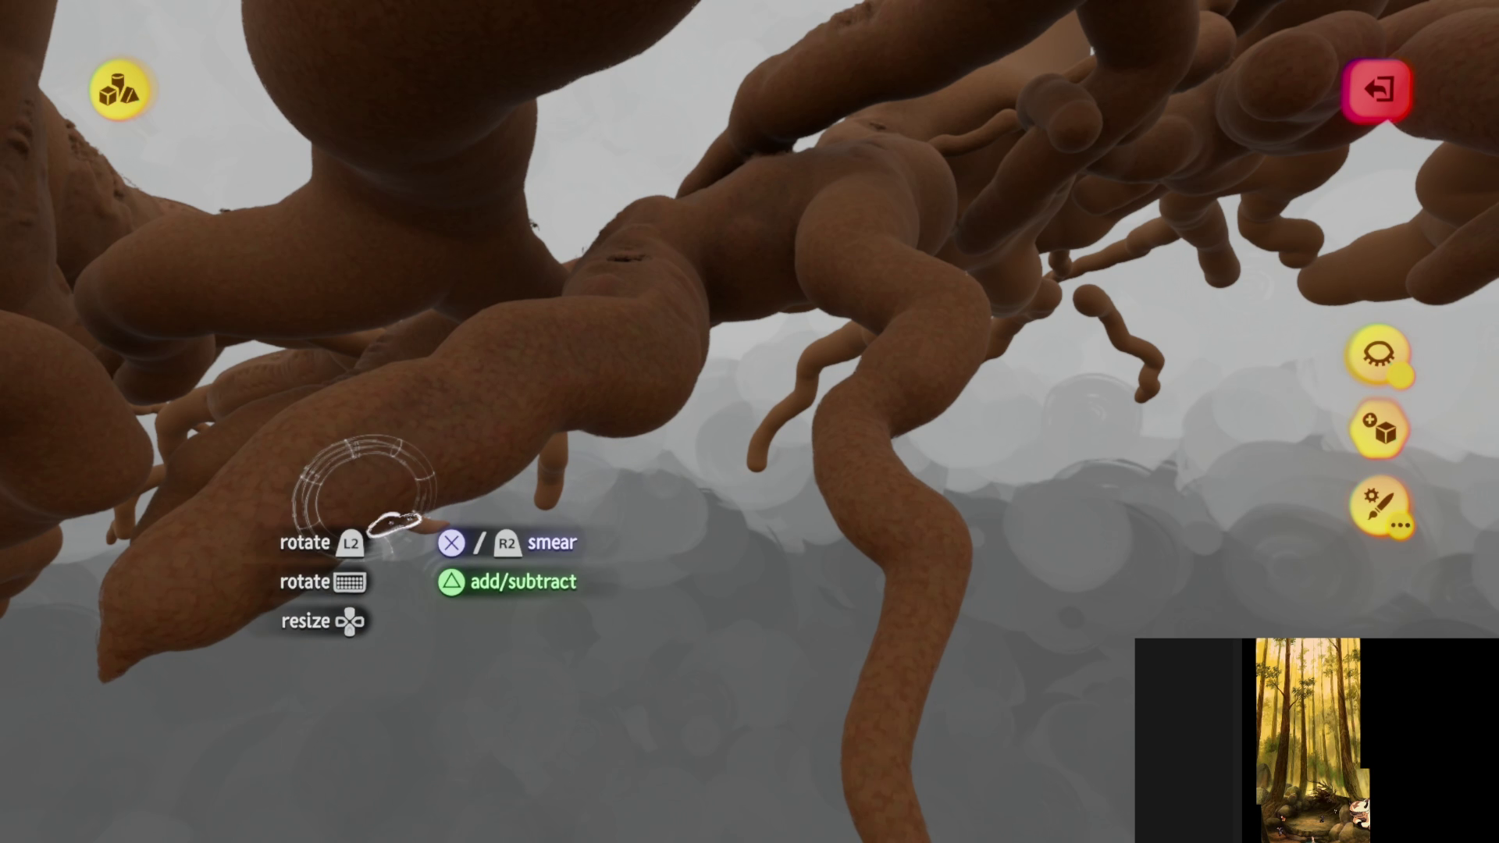
{"action": "middle_click_drag", "start_coordinate": [396, 487], "coordinate": [802, 178]}
{"action": "mouse_move", "coordinate": [832, 355]}
{"action": "middle_mouse_down"}
{"action": "mouse_move", "coordinate": [752, 402]}
{"action": "mouse_move", "coordinate": [736, 368]}
{"action": "mouse_move", "coordinate": [770, 367]}
{"action": "mouse_move", "coordinate": [759, 316]}
{"action": "mouse_move", "coordinate": [781, 289]}
{"action": "mouse_move", "coordinate": [769, 422]}
{"action": "mouse_move", "coordinate": [745, 418]}
{"action": "mouse_move", "coordinate": [775, 248]}
{"action": "middle_mouse_up"}
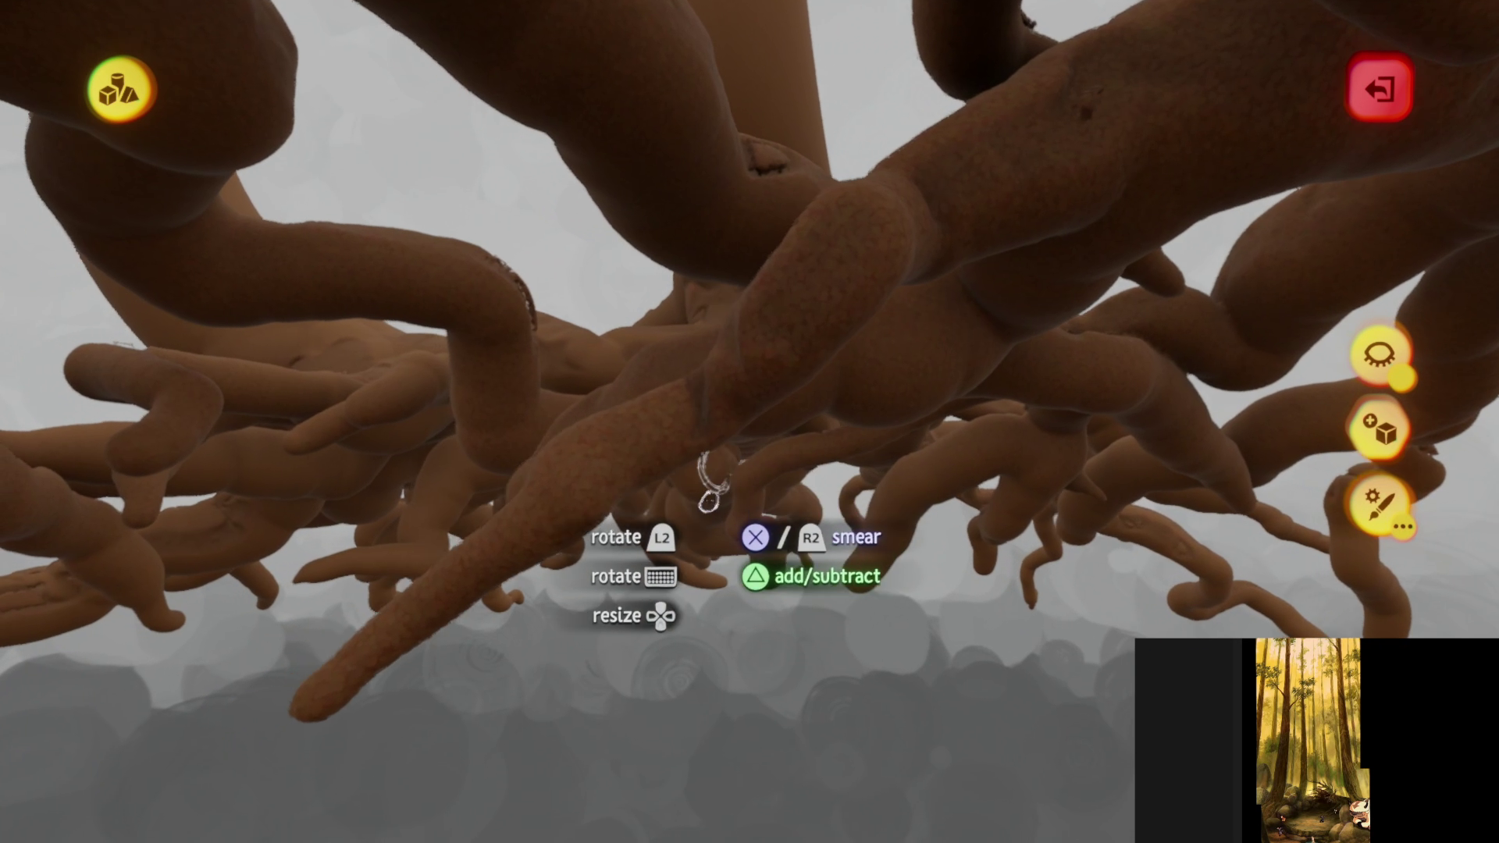
{"action": "mouse_move", "coordinate": [713, 480]}
{"action": "middle_mouse_down"}
{"action": "mouse_move", "coordinate": [665, 404]}
{"action": "mouse_move", "coordinate": [657, 426]}
{"action": "middle_mouse_up"}
{"action": "mouse_move", "coordinate": [710, 300]}
{"action": "middle_mouse_down"}
{"action": "mouse_move", "coordinate": [706, 334]}
{"action": "mouse_move", "coordinate": [612, 438]}
{"action": "mouse_move", "coordinate": [522, 265]}
{"action": "middle_mouse_up"}
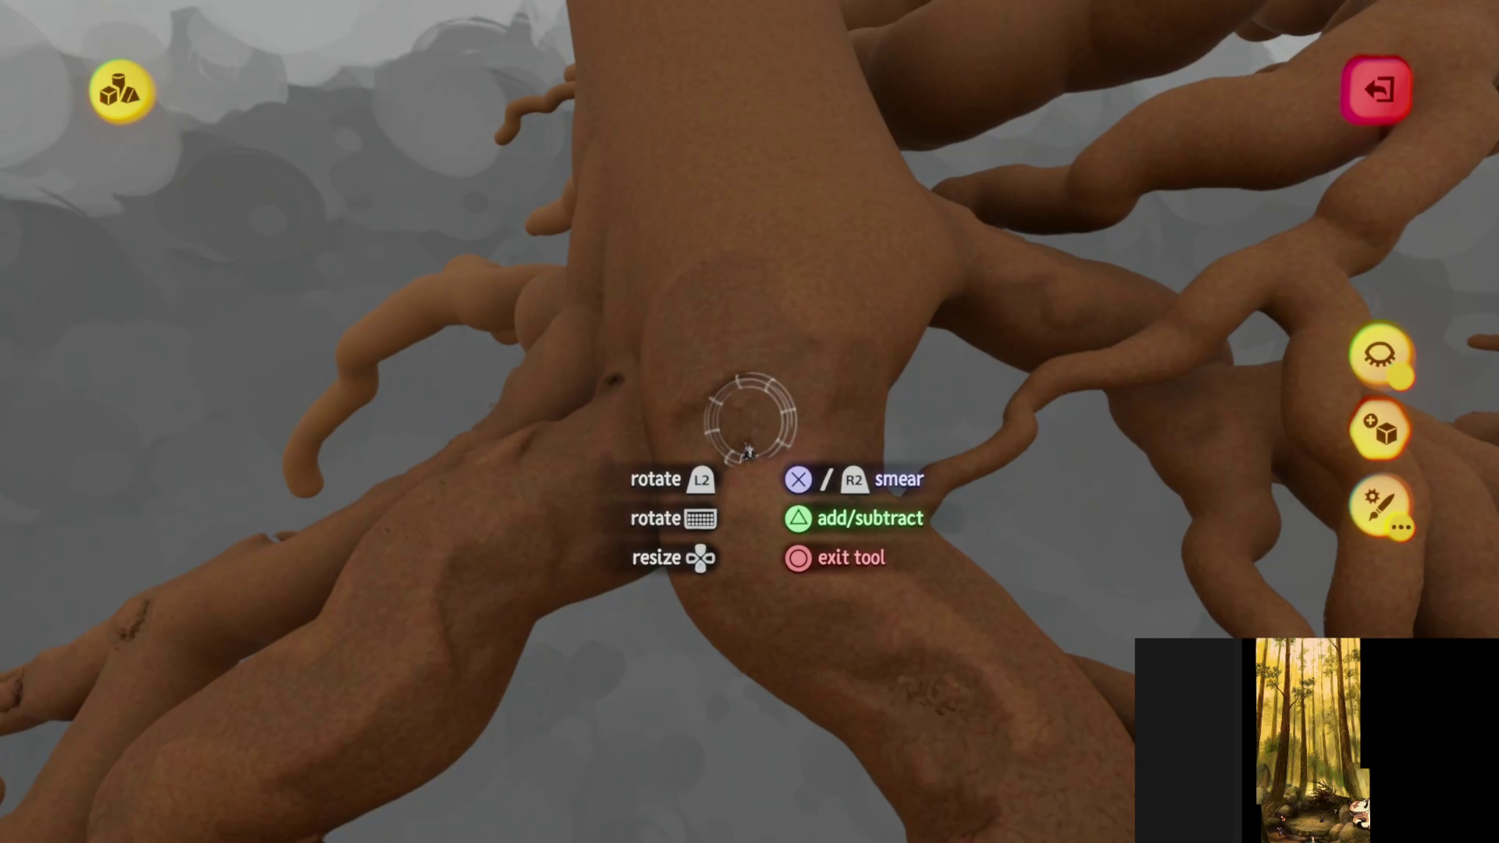
{"action": "mouse_move", "coordinate": [747, 452]}
{"action": "middle_mouse_down"}
{"action": "mouse_move", "coordinate": [629, 435]}
{"action": "mouse_move", "coordinate": [642, 308]}
{"action": "mouse_move", "coordinate": [657, 349]}
{"action": "mouse_move", "coordinate": [666, 338]}
{"action": "mouse_move", "coordinate": [678, 436]}
{"action": "mouse_move", "coordinate": [773, 495]}
{"action": "mouse_move", "coordinate": [719, 434]}
{"action": "mouse_move", "coordinate": [740, 504]}
{"action": "mouse_move", "coordinate": [554, 289]}
{"action": "middle_mouse_up"}
{"action": "middle_click_drag", "start_coordinate": [747, 445], "coordinate": [717, 685]}
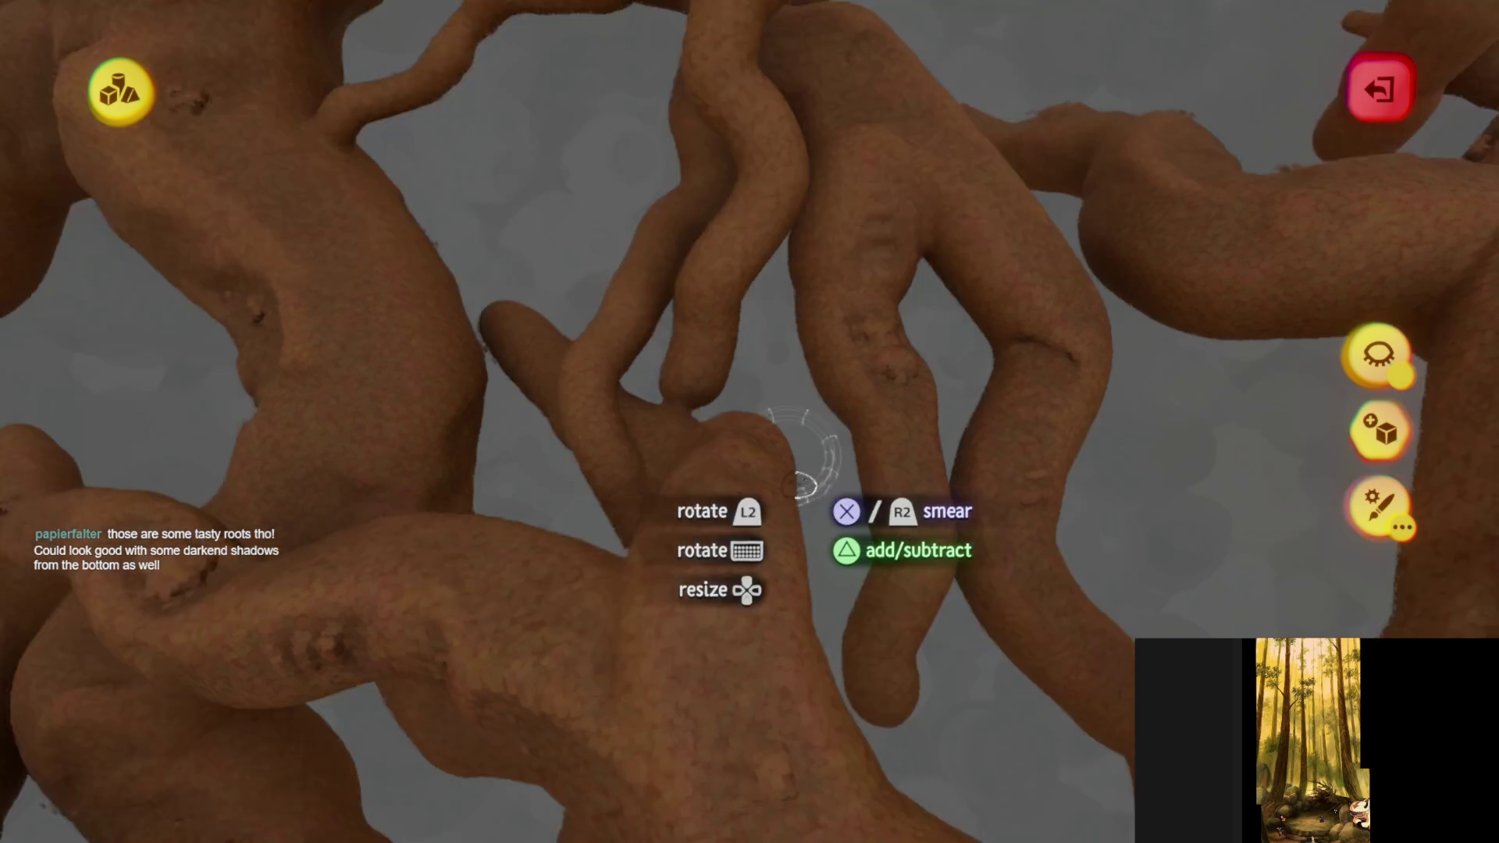
- Turn the view to line up on the thick root for smearing
{"action": "mouse_move", "coordinate": [804, 484]}
{"action": "middle_mouse_down"}
{"action": "mouse_move", "coordinate": [685, 478]}
{"action": "mouse_move", "coordinate": [676, 433]}
{"action": "middle_mouse_up"}
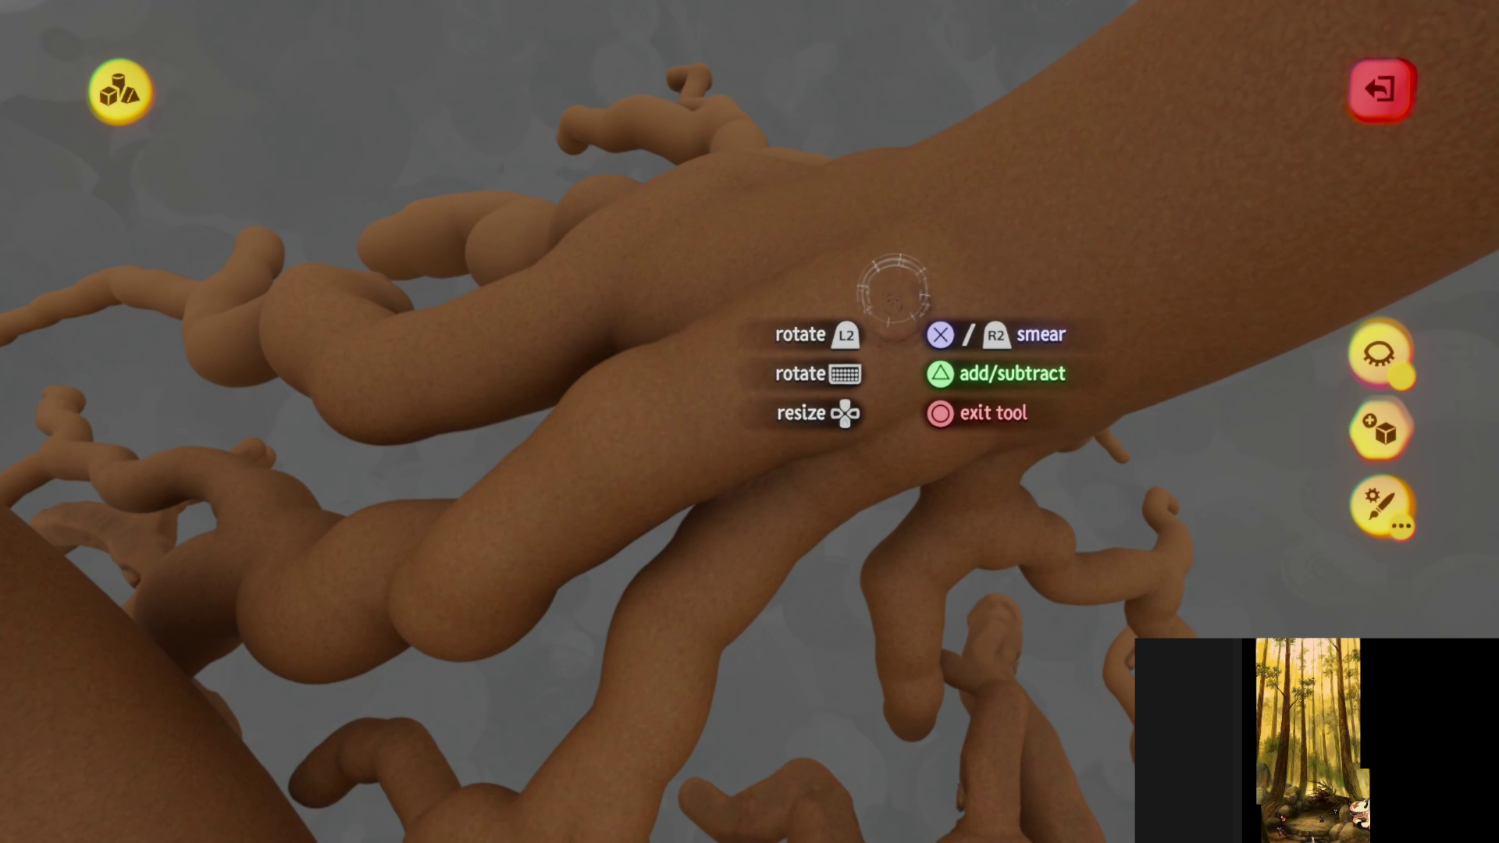
- Smear a gnarled dent along a slender twisting root
{"action": "left_click_drag", "start_coordinate": [893, 292], "coordinate": [886, 355]}
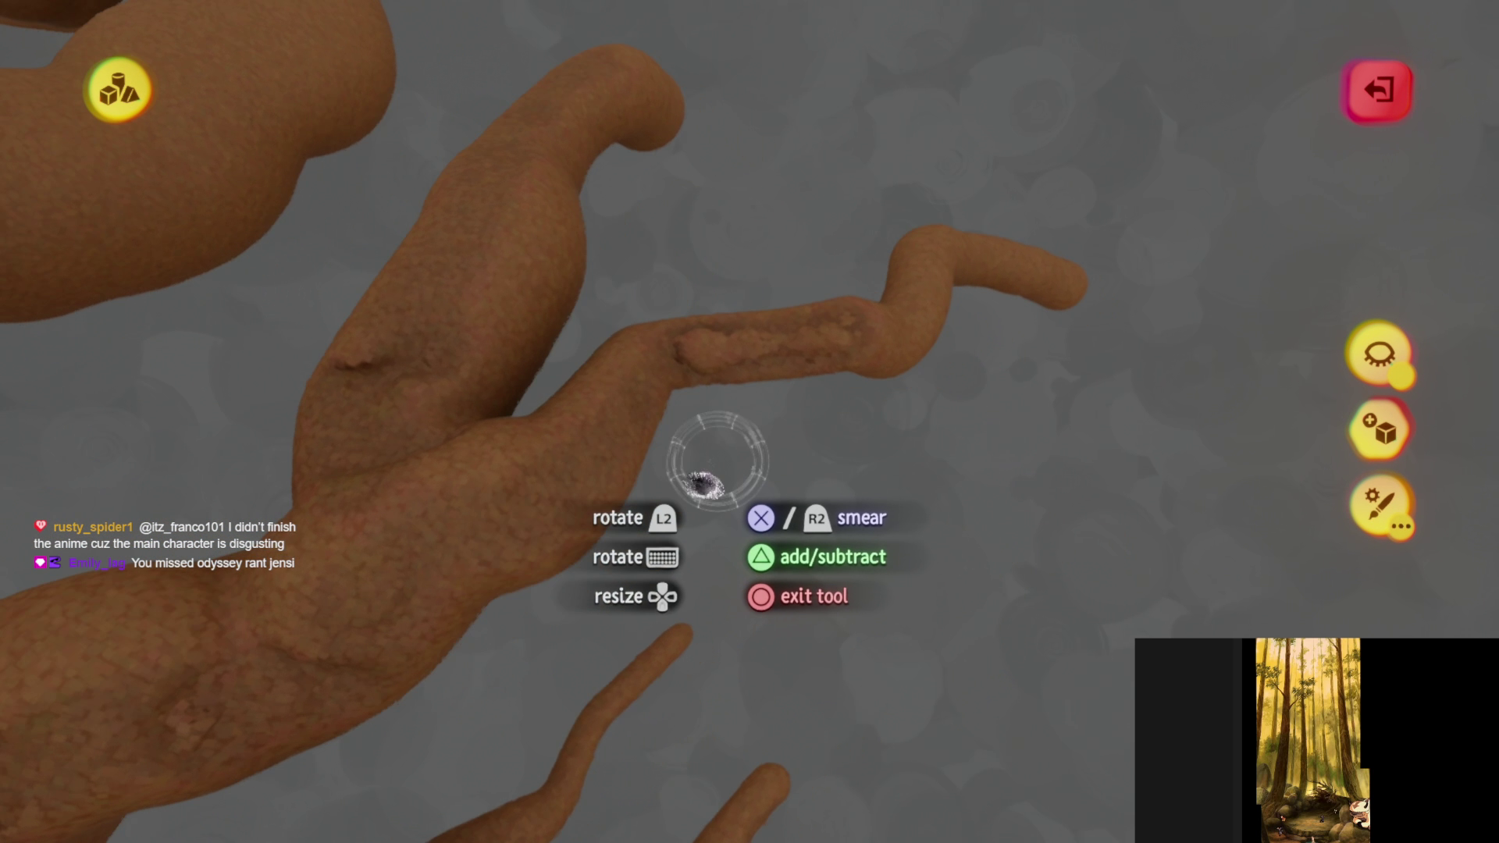
- Smear texture onto the remaining roots around the trunk base and root tips
{"action": "mouse_move", "coordinate": [707, 480]}
{"action": "middle_mouse_down"}
{"action": "mouse_move", "coordinate": [636, 519]}
{"action": "mouse_move", "coordinate": [719, 608]}
{"action": "mouse_move", "coordinate": [703, 539]}
{"action": "mouse_move", "coordinate": [669, 500]}
{"action": "mouse_move", "coordinate": [398, 356]}
{"action": "mouse_move", "coordinate": [430, 421]}
{"action": "mouse_move", "coordinate": [675, 533]}
{"action": "mouse_move", "coordinate": [749, 655]}
{"action": "mouse_move", "coordinate": [695, 602]}
{"action": "mouse_move", "coordinate": [569, 609]}
{"action": "mouse_move", "coordinate": [723, 368]}
{"action": "mouse_move", "coordinate": [528, 535]}
{"action": "mouse_move", "coordinate": [544, 575]}
{"action": "mouse_move", "coordinate": [504, 554]}
{"action": "mouse_move", "coordinate": [481, 581]}
{"action": "mouse_move", "coordinate": [405, 610]}
{"action": "mouse_move", "coordinate": [982, 203]}
{"action": "mouse_move", "coordinate": [1042, 79]}
{"action": "mouse_move", "coordinate": [687, 515]}
{"action": "mouse_move", "coordinate": [638, 464]}
{"action": "middle_mouse_up"}
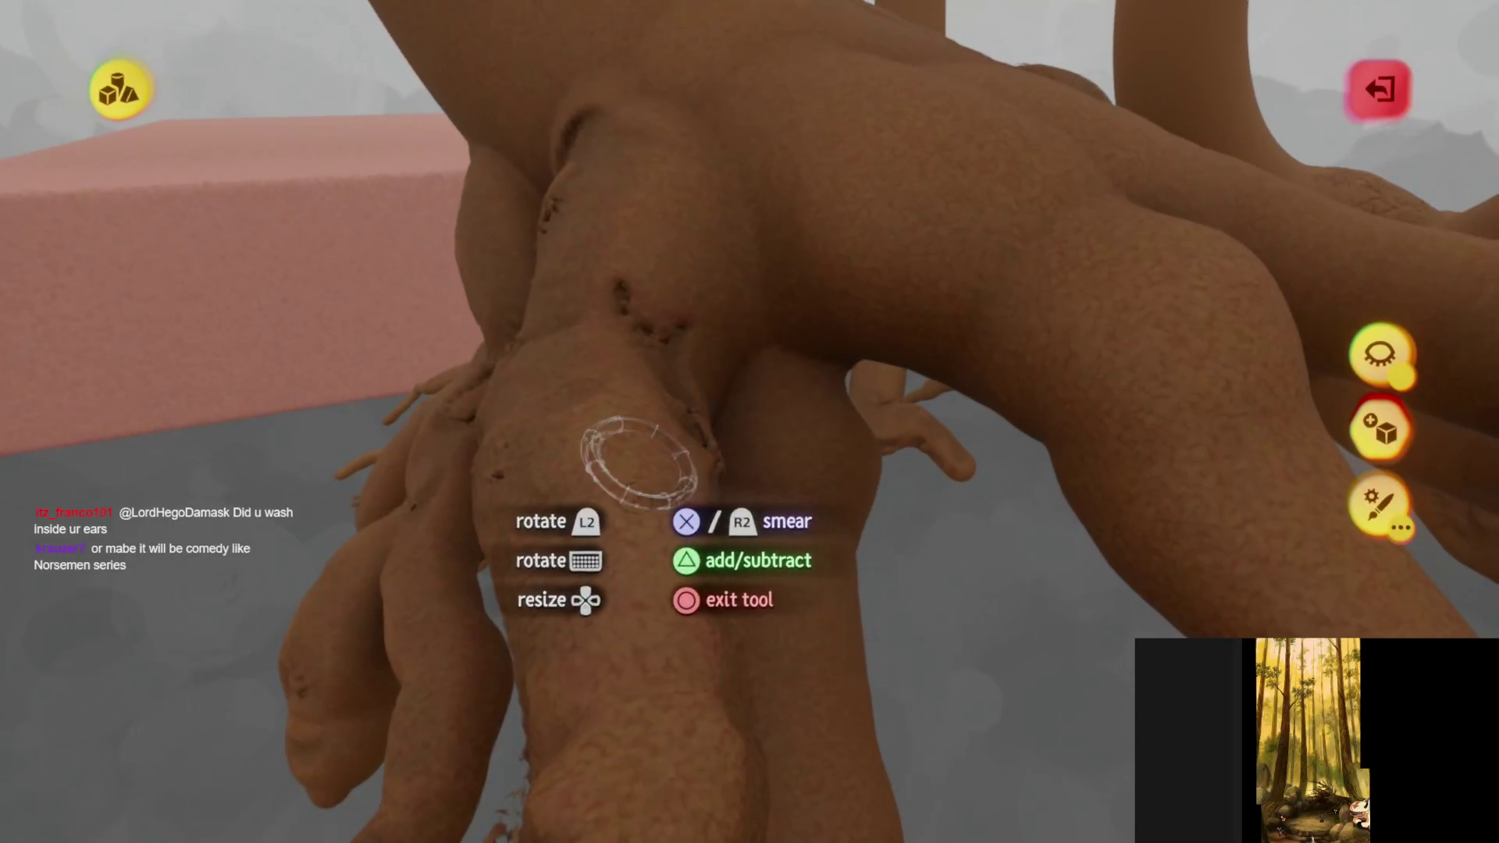
{"action": "mouse_move", "coordinate": [675, 577]}
{"action": "middle_mouse_down"}
{"action": "mouse_move", "coordinate": [659, 354]}
{"action": "mouse_move", "coordinate": [679, 375]}
{"action": "mouse_move", "coordinate": [502, 278]}
{"action": "mouse_move", "coordinate": [581, 242]}
{"action": "middle_mouse_up"}
{"action": "mouse_move", "coordinate": [734, 476]}
{"action": "middle_mouse_down"}
{"action": "mouse_move", "coordinate": [629, 479]}
{"action": "mouse_move", "coordinate": [635, 508]}
{"action": "mouse_move", "coordinate": [602, 492]}
{"action": "mouse_move", "coordinate": [525, 415]}
{"action": "mouse_move", "coordinate": [508, 344]}
{"action": "mouse_move", "coordinate": [465, 465]}
{"action": "mouse_move", "coordinate": [508, 408]}
{"action": "mouse_move", "coordinate": [525, 528]}
{"action": "mouse_move", "coordinate": [575, 335]}
{"action": "mouse_move", "coordinate": [587, 465]}
{"action": "mouse_move", "coordinate": [706, 515]}
{"action": "mouse_move", "coordinate": [483, 421]}
{"action": "middle_mouse_up"}
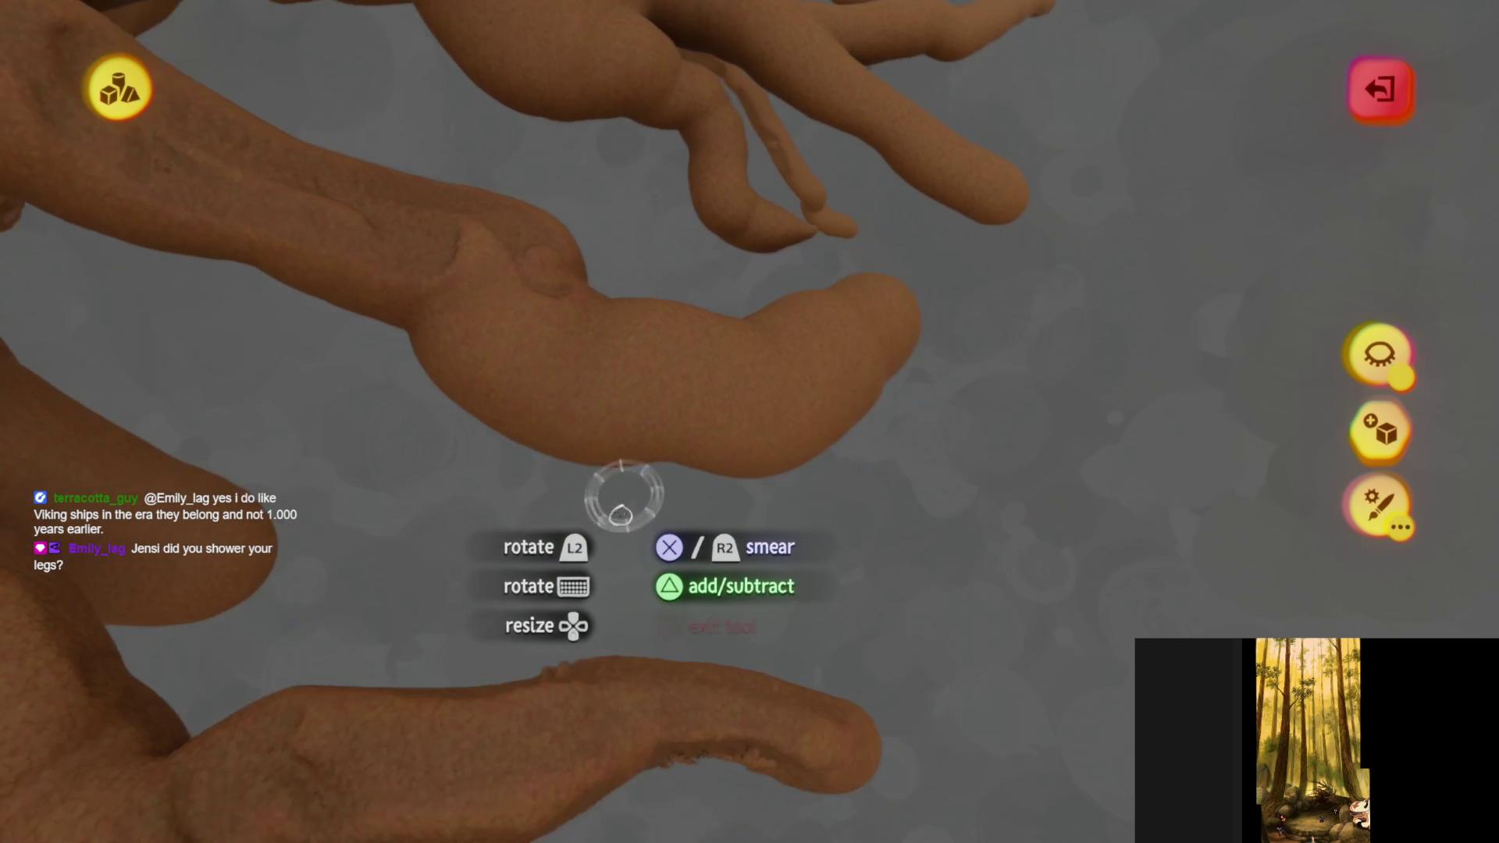
{"action": "mouse_move", "coordinate": [622, 496]}
{"action": "middle_mouse_down"}
{"action": "mouse_move", "coordinate": [586, 484]}
{"action": "mouse_move", "coordinate": [526, 361]}
{"action": "middle_mouse_up"}
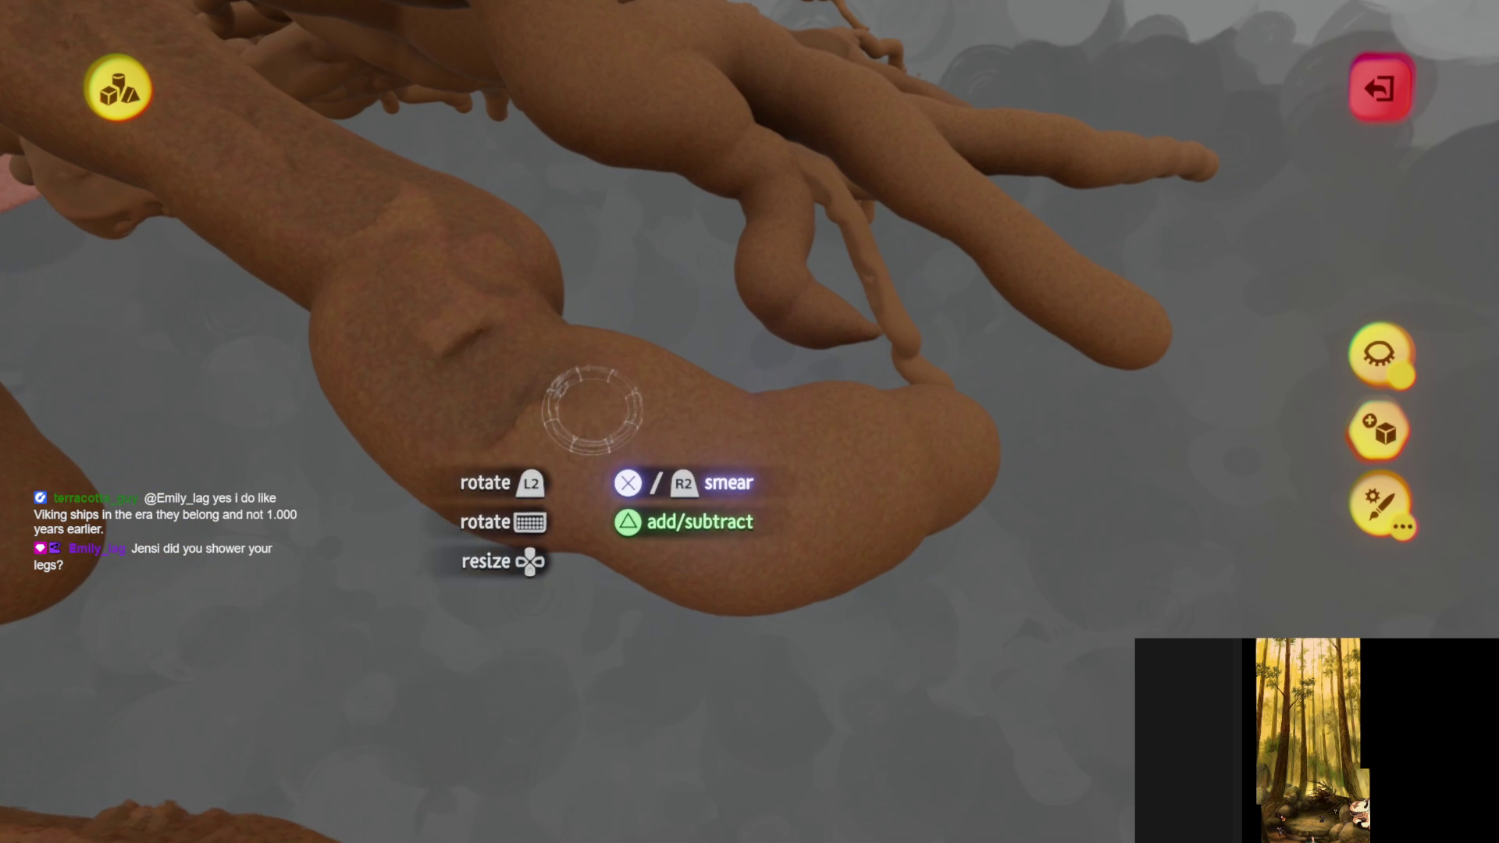
{"action": "mouse_move", "coordinate": [708, 480]}
{"action": "middle_mouse_down"}
{"action": "mouse_move", "coordinate": [644, 550]}
{"action": "mouse_move", "coordinate": [620, 616]}
{"action": "middle_mouse_up"}
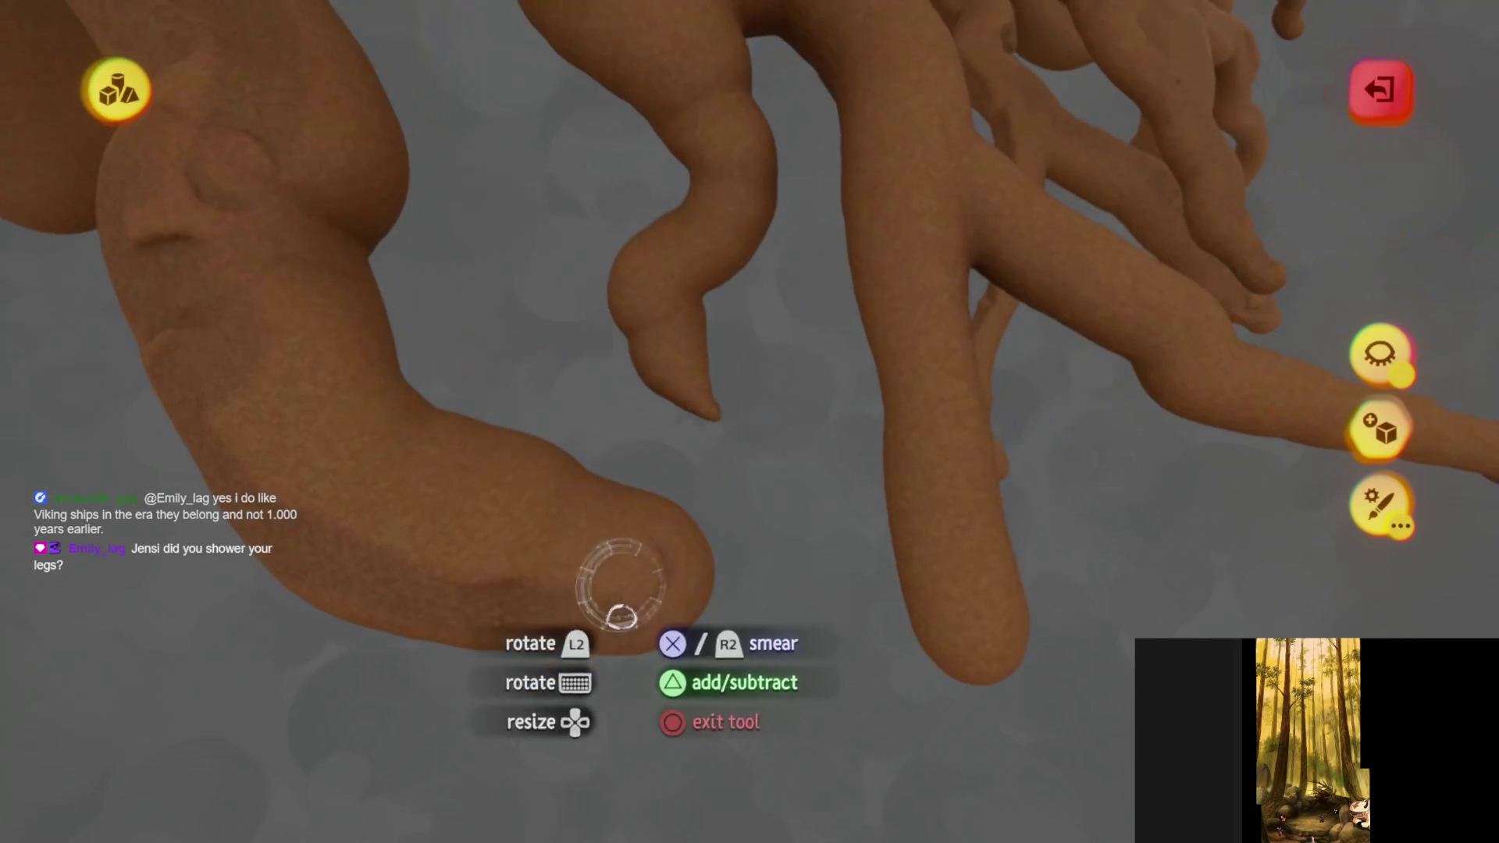
- Texture the last branching roots, then exit sculpting to the pause menu
{"action": "mouse_move", "coordinate": [294, 334]}
{"action": "middle_mouse_down"}
{"action": "mouse_move", "coordinate": [586, 559]}
{"action": "mouse_move", "coordinate": [713, 469]}
{"action": "mouse_move", "coordinate": [753, 390]}
{"action": "middle_mouse_up"}
{"action": "mouse_move", "coordinate": [575, 596]}
{"action": "middle_mouse_down"}
{"action": "mouse_move", "coordinate": [562, 536]}
{"action": "mouse_move", "coordinate": [684, 293]}
{"action": "middle_mouse_up"}
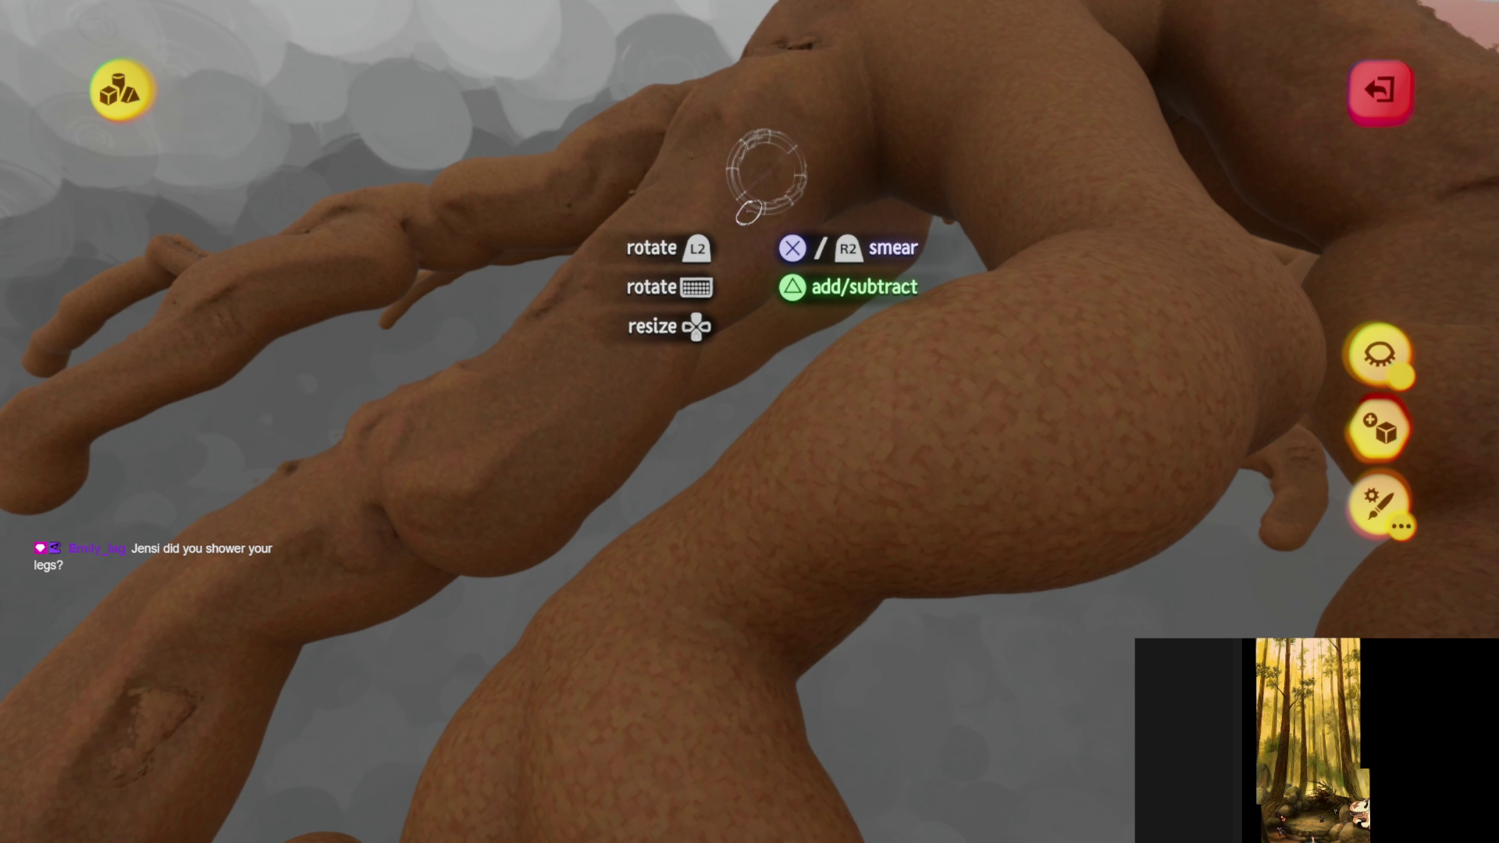
{"action": "mouse_move", "coordinate": [762, 167]}
{"action": "middle_mouse_down"}
{"action": "mouse_move", "coordinate": [699, 395]}
{"action": "mouse_move", "coordinate": [564, 457]}
{"action": "mouse_move", "coordinate": [484, 523]}
{"action": "mouse_move", "coordinate": [437, 507]}
{"action": "mouse_move", "coordinate": [453, 395]}
{"action": "mouse_move", "coordinate": [353, 354]}
{"action": "mouse_move", "coordinate": [458, 375]}
{"action": "mouse_move", "coordinate": [492, 465]}
{"action": "mouse_move", "coordinate": [535, 386]}
{"action": "mouse_move", "coordinate": [572, 484]}
{"action": "mouse_move", "coordinate": [654, 538]}
{"action": "middle_mouse_up"}
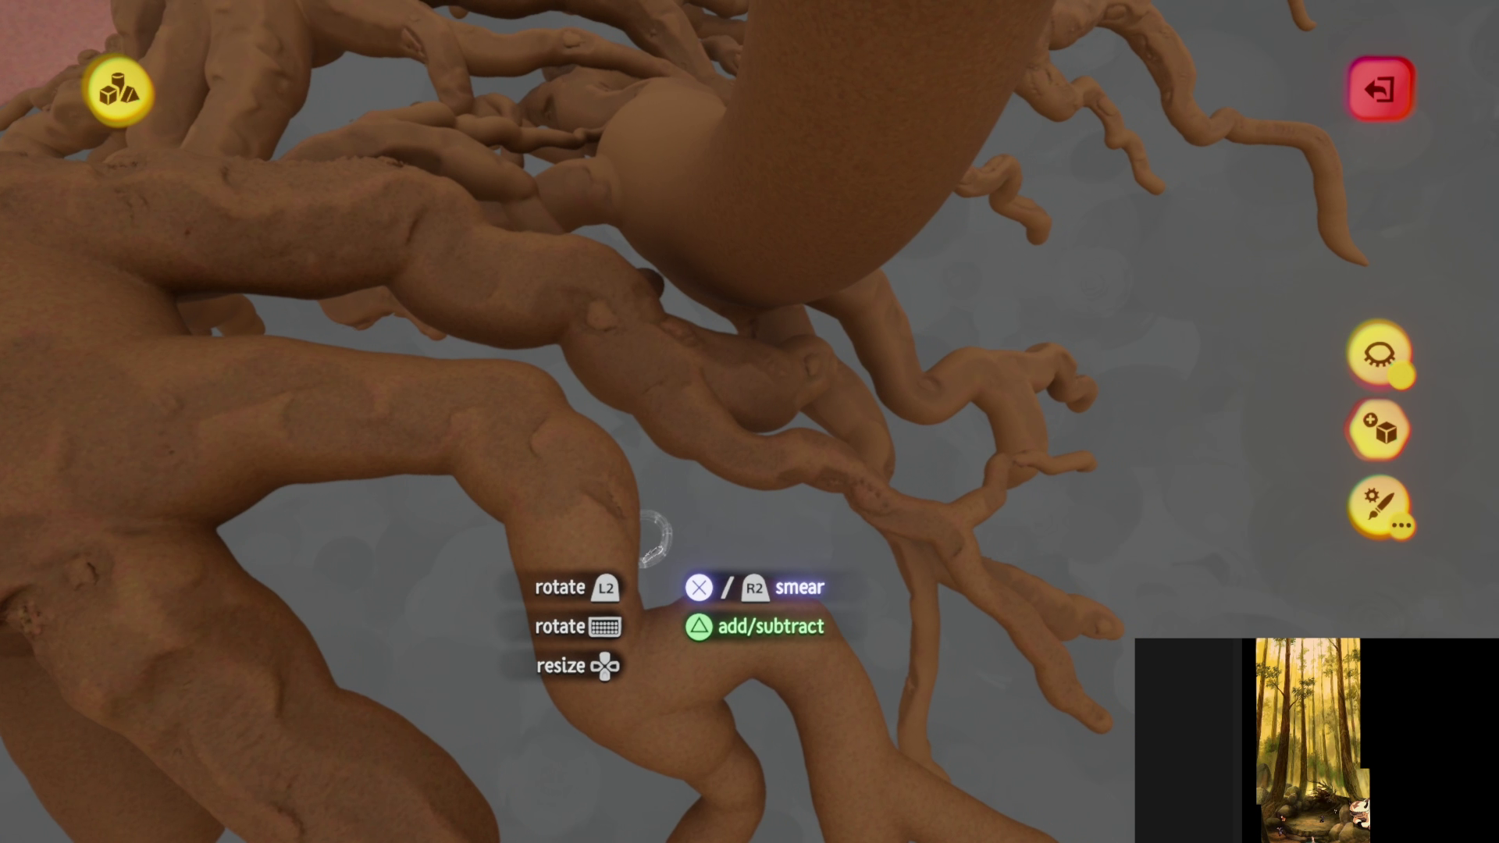
{"action": "middle_click_drag", "start_coordinate": [606, 647], "coordinate": [558, 505]}
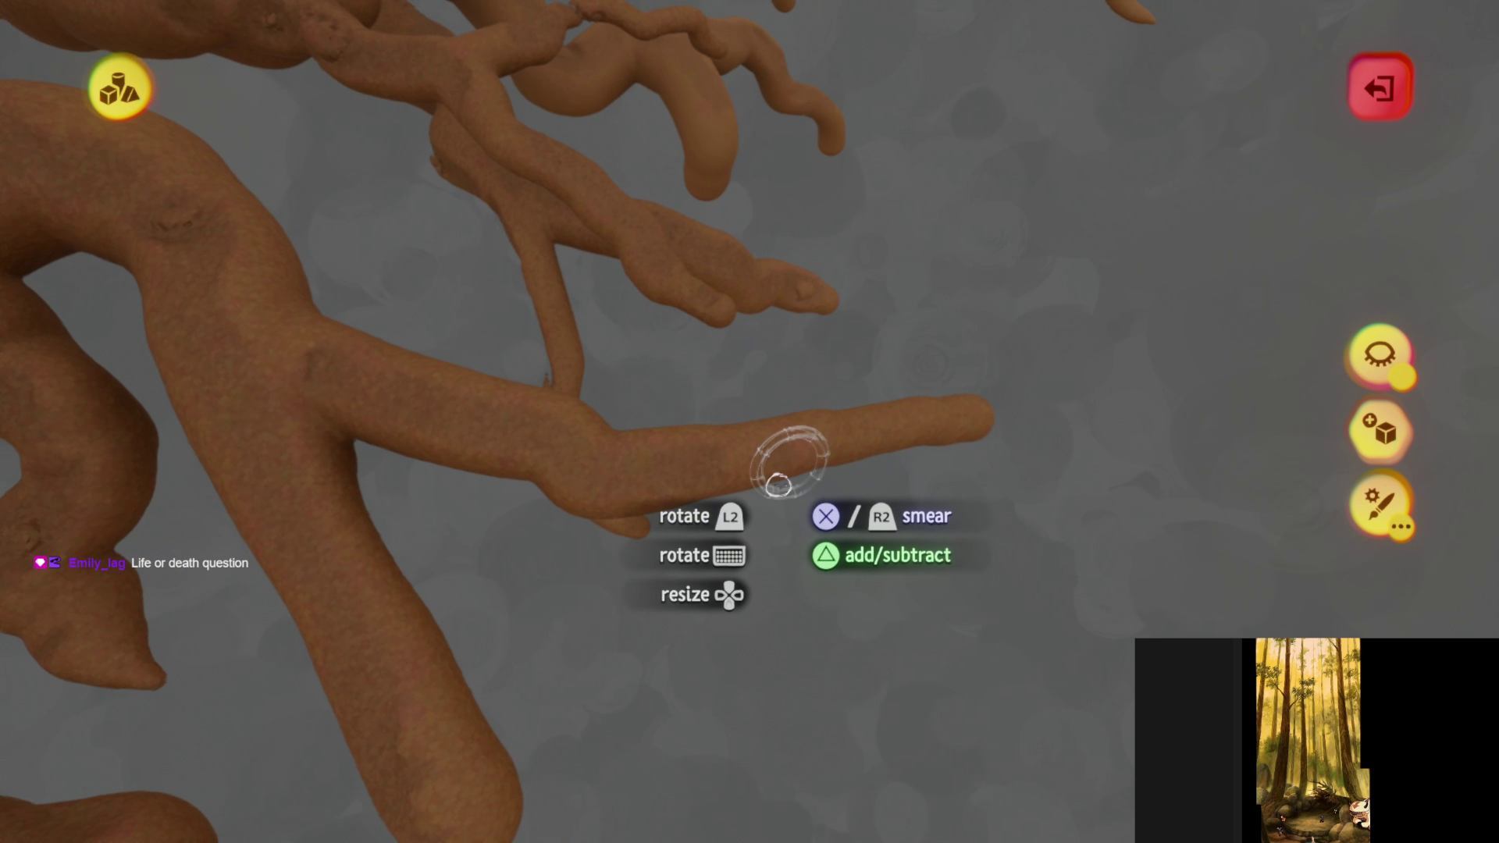
{"action": "mouse_move", "coordinate": [789, 461]}
{"action": "middle_mouse_down"}
{"action": "mouse_move", "coordinate": [763, 485]}
{"action": "mouse_move", "coordinate": [813, 445]}
{"action": "mouse_move", "coordinate": [763, 468]}
{"action": "mouse_move", "coordinate": [913, 363]}
{"action": "mouse_move", "coordinate": [880, 325]}
{"action": "mouse_move", "coordinate": [796, 401]}
{"action": "mouse_move", "coordinate": [521, 494]}
{"action": "mouse_move", "coordinate": [335, 612]}
{"action": "mouse_move", "coordinate": [679, 512]}
{"action": "mouse_move", "coordinate": [698, 556]}
{"action": "mouse_move", "coordinate": [672, 484]}
{"action": "mouse_move", "coordinate": [312, 395]}
{"action": "mouse_move", "coordinate": [455, 429]}
{"action": "mouse_move", "coordinate": [593, 332]}
{"action": "mouse_move", "coordinate": [629, 241]}
{"action": "mouse_move", "coordinate": [769, 134]}
{"action": "mouse_move", "coordinate": [669, 107]}
{"action": "mouse_move", "coordinate": [662, 186]}
{"action": "middle_mouse_up"}
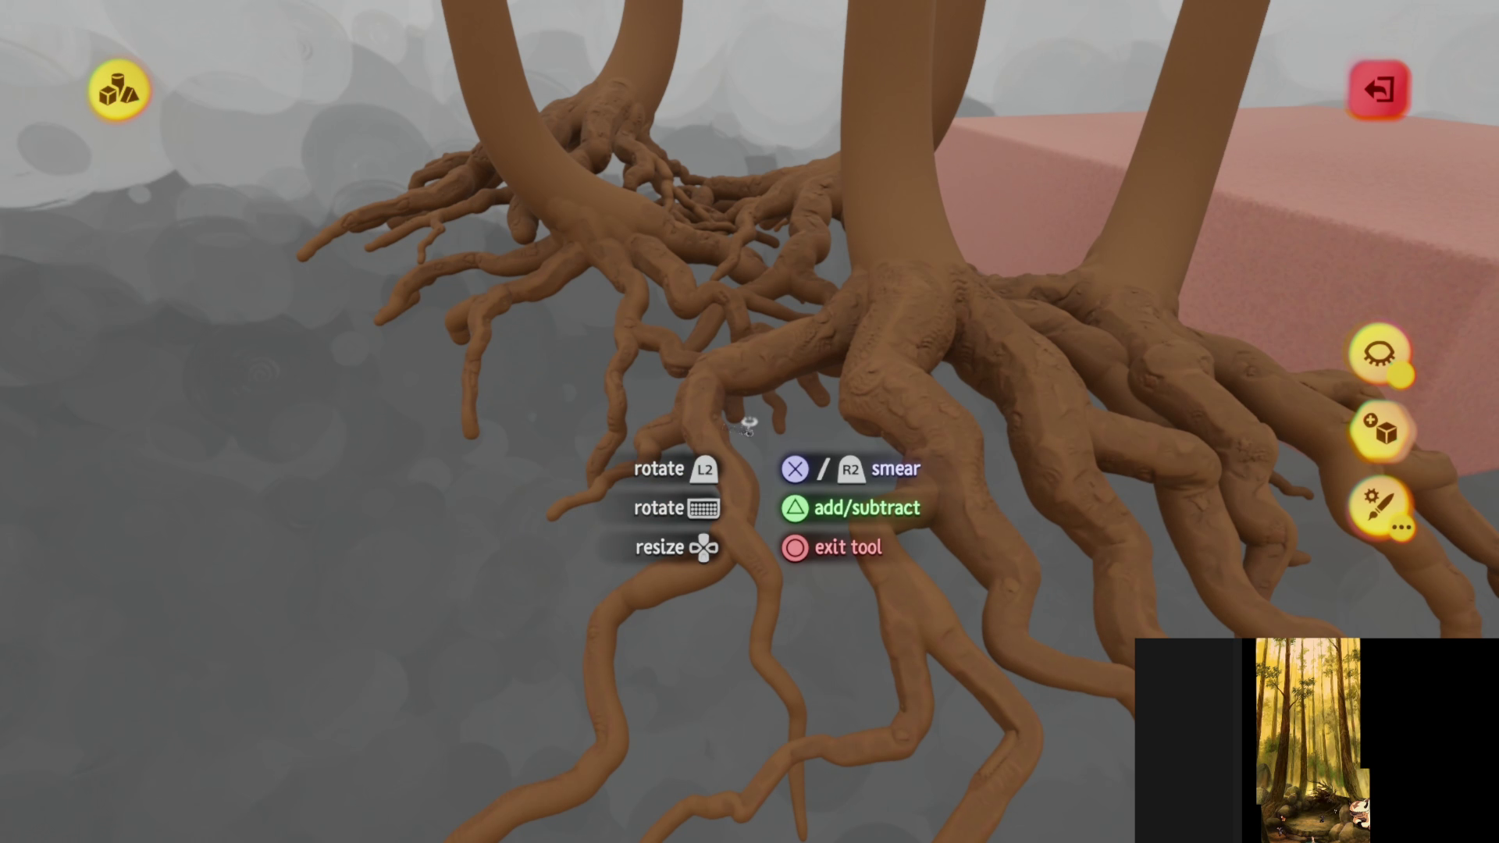
{"action": "key", "text": "Escape"}
{"action": "key", "text": "Escape"}
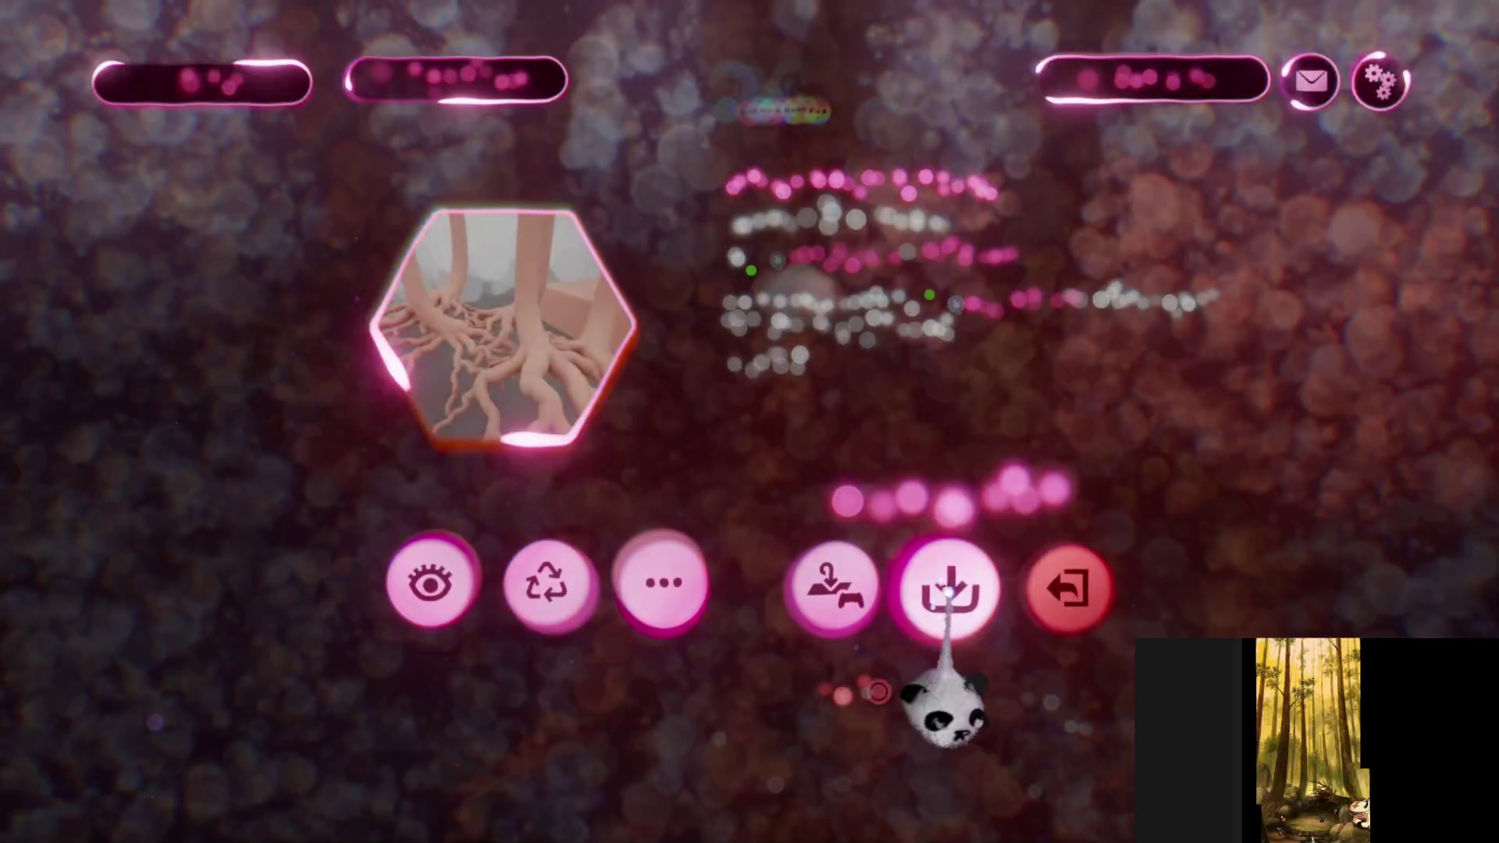
- Save a new online version of Haru's Village Assets, then resume editing
{"action": "left_click", "coordinate": [947, 594]}
{"action": "left_click", "coordinate": [1375, 78]}
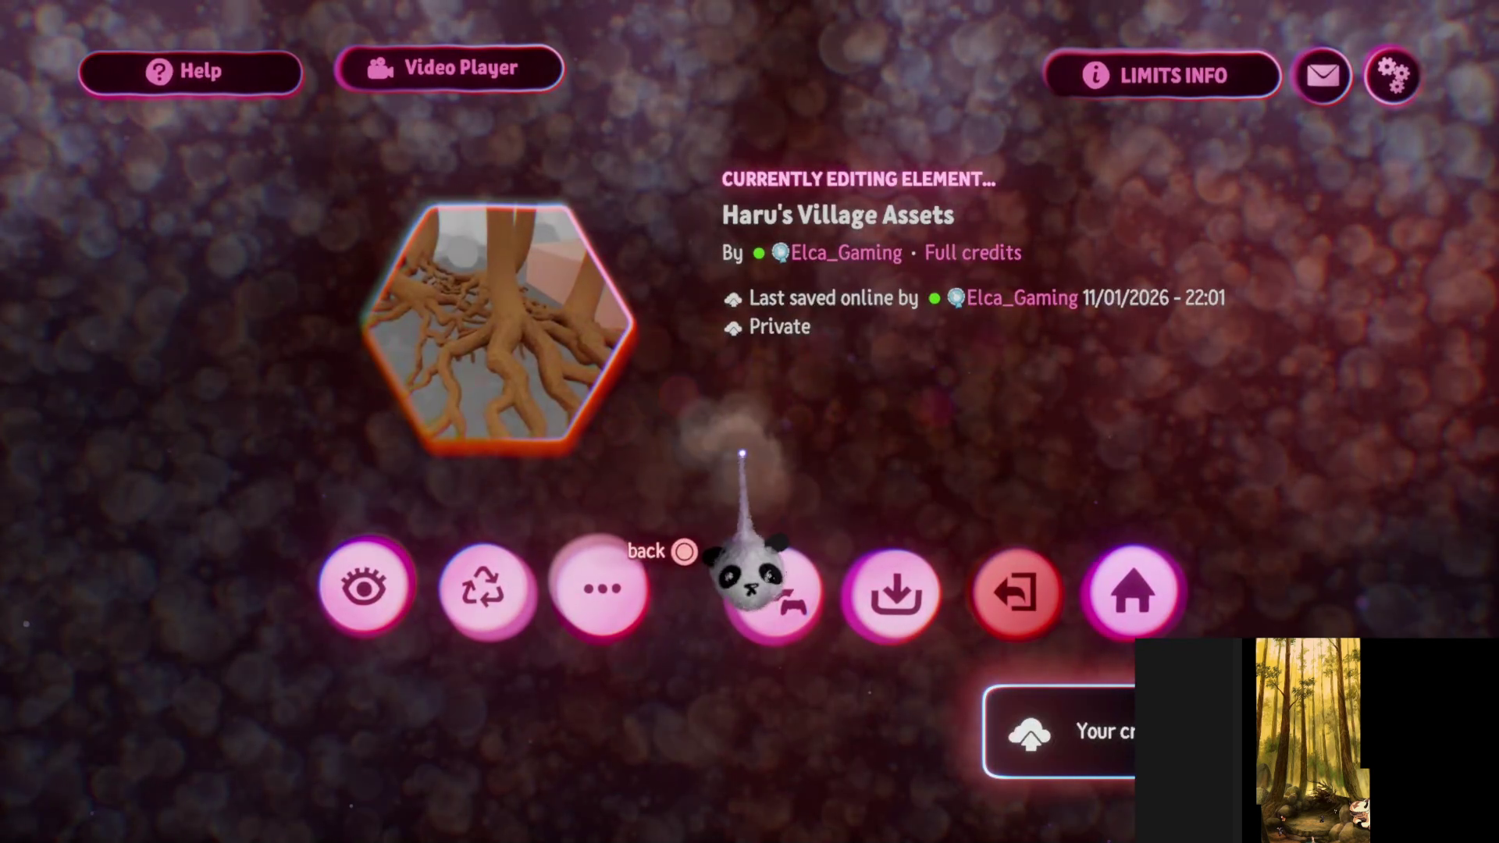
{"action": "left_click", "coordinate": [750, 577]}
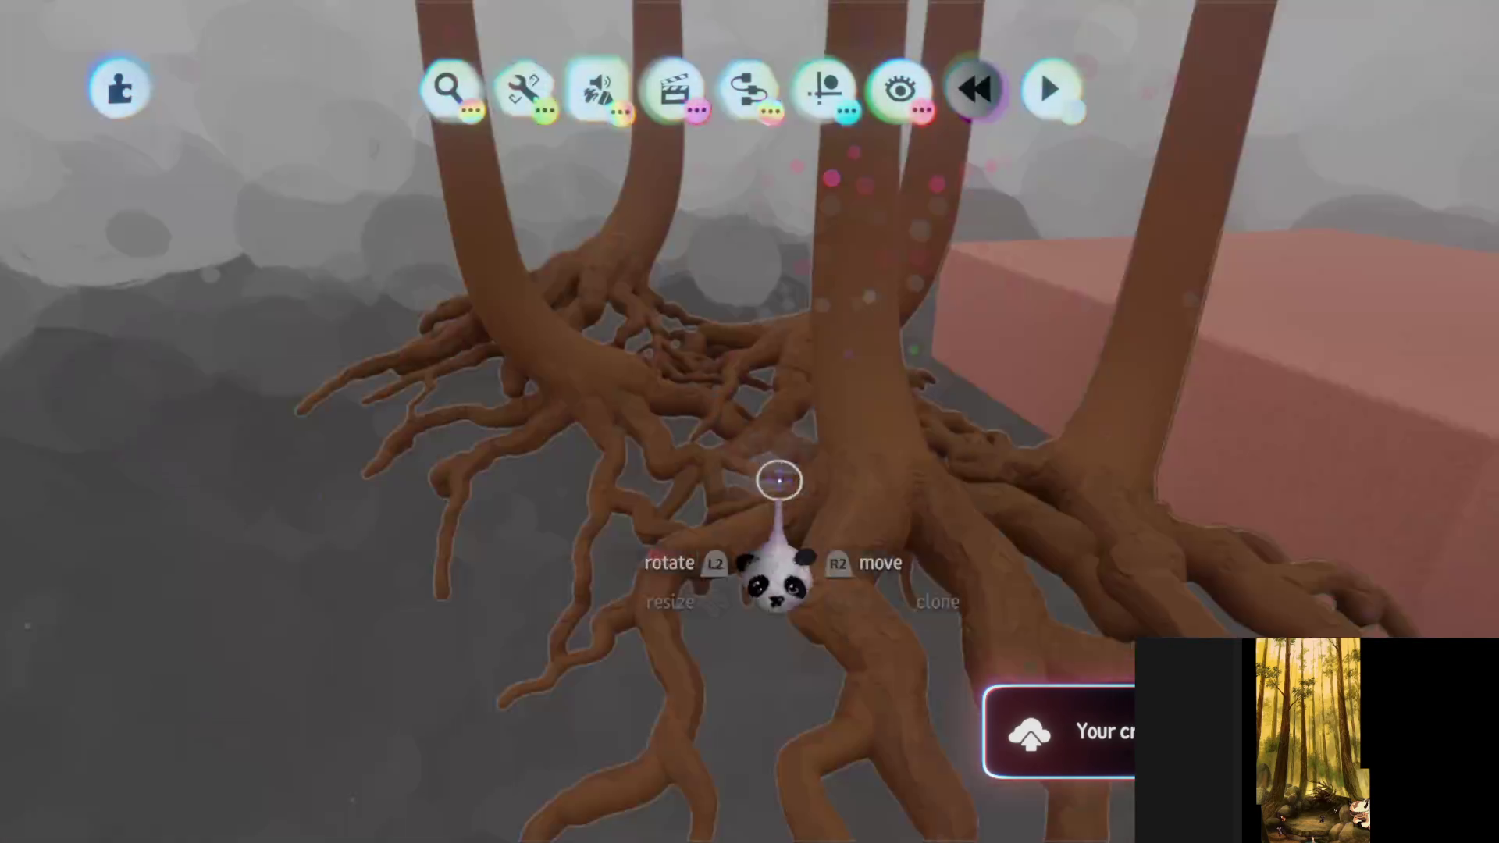
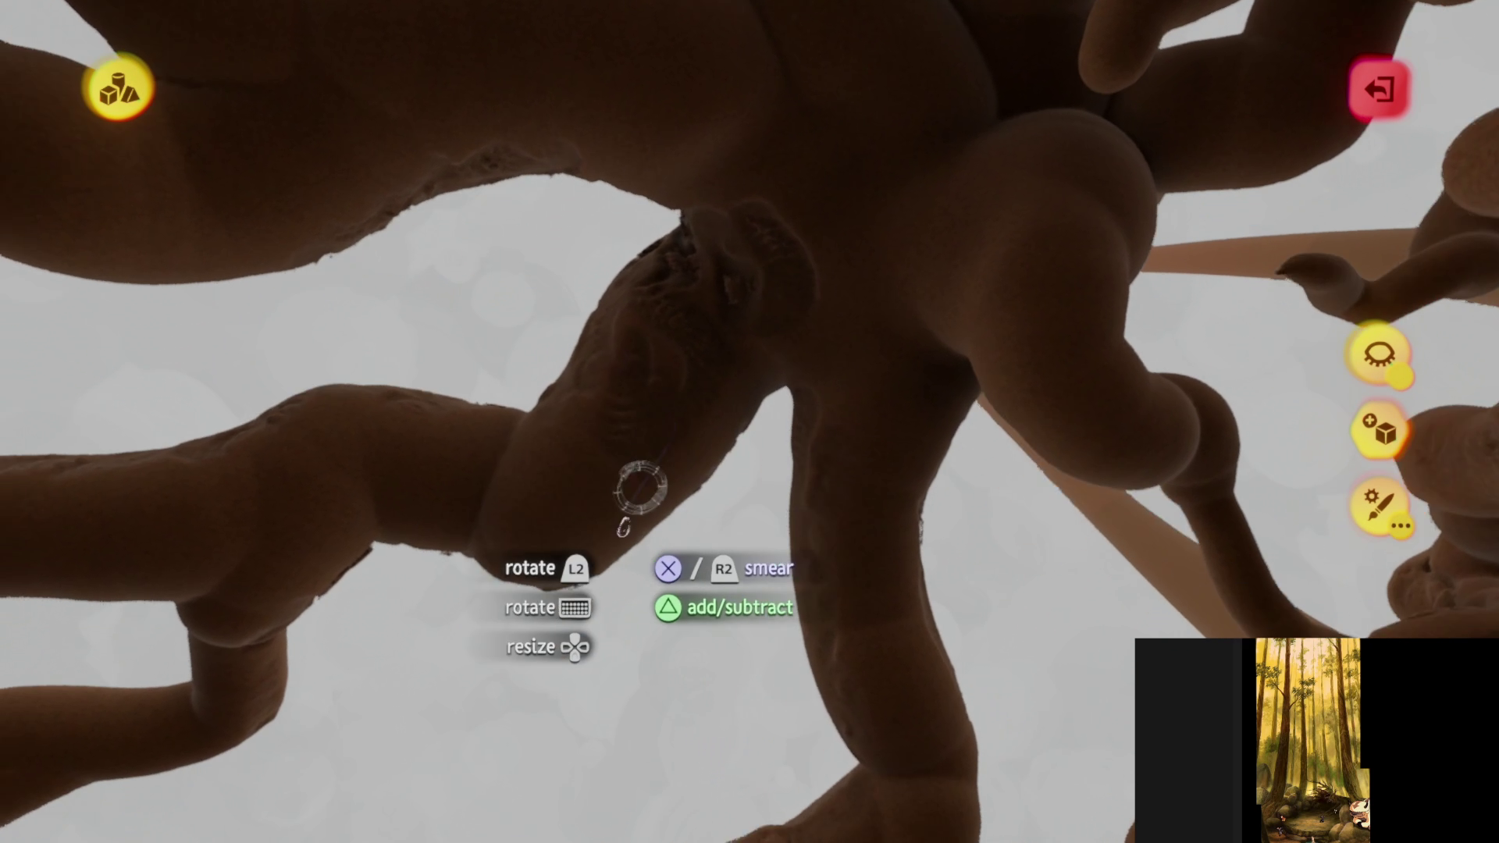
- Orbit to the thin hanging roots and smear rough texture along their lengths
{"action": "mouse_move", "coordinate": [642, 485]}
{"action": "middle_mouse_down"}
{"action": "mouse_move", "coordinate": [569, 424]}
{"action": "mouse_move", "coordinate": [552, 468]}
{"action": "mouse_move", "coordinate": [549, 402]}
{"action": "mouse_move", "coordinate": [481, 374]}
{"action": "mouse_move", "coordinate": [391, 495]}
{"action": "mouse_move", "coordinate": [375, 441]}
{"action": "mouse_move", "coordinate": [265, 316]}
{"action": "mouse_move", "coordinate": [679, 395]}
{"action": "mouse_move", "coordinate": [745, 226]}
{"action": "middle_mouse_up"}
{"action": "mouse_move", "coordinate": [689, 306]}
{"action": "middle_mouse_down"}
{"action": "mouse_move", "coordinate": [629, 375]}
{"action": "mouse_move", "coordinate": [502, 335]}
{"action": "mouse_move", "coordinate": [377, 408]}
{"action": "mouse_move", "coordinate": [507, 499]}
{"action": "mouse_move", "coordinate": [698, 293]}
{"action": "middle_mouse_up"}
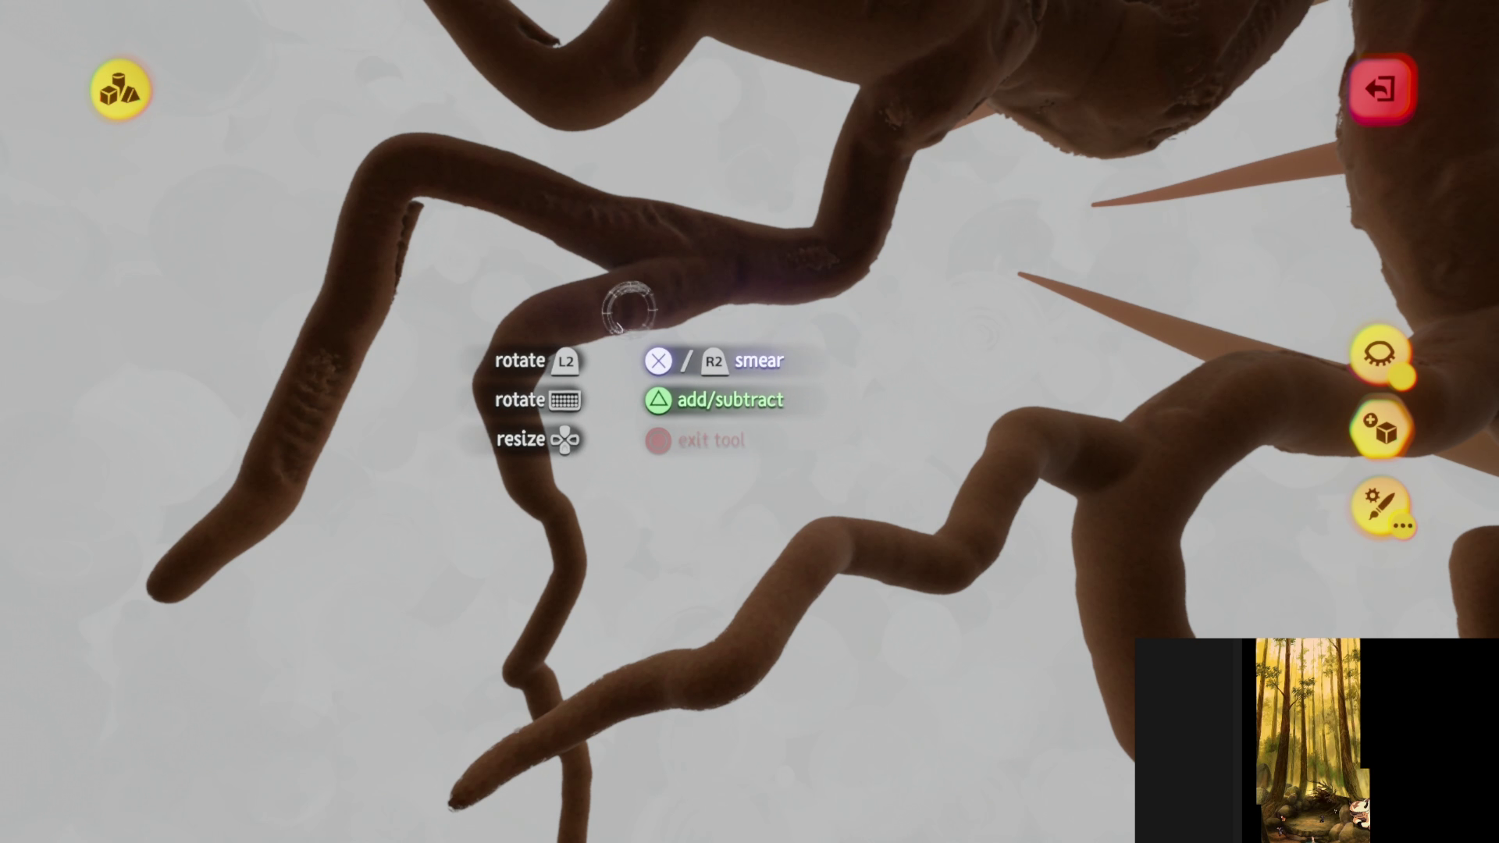
{"action": "mouse_move", "coordinate": [503, 379]}
{"action": "middle_mouse_down"}
{"action": "mouse_move", "coordinate": [586, 429]}
{"action": "mouse_move", "coordinate": [689, 359]}
{"action": "mouse_move", "coordinate": [428, 391]}
{"action": "mouse_move", "coordinate": [750, 422]}
{"action": "mouse_move", "coordinate": [712, 375]}
{"action": "mouse_move", "coordinate": [803, 348]}
{"action": "mouse_move", "coordinate": [836, 410]}
{"action": "mouse_move", "coordinate": [823, 363]}
{"action": "mouse_move", "coordinate": [868, 373]}
{"action": "mouse_move", "coordinate": [727, 318]}
{"action": "mouse_move", "coordinate": [586, 348]}
{"action": "mouse_move", "coordinate": [515, 385]}
{"action": "mouse_move", "coordinate": [429, 384]}
{"action": "mouse_move", "coordinate": [325, 301]}
{"action": "mouse_move", "coordinate": [565, 429]}
{"action": "mouse_move", "coordinate": [555, 513]}
{"action": "mouse_move", "coordinate": [484, 348]}
{"action": "mouse_move", "coordinate": [435, 147]}
{"action": "mouse_move", "coordinate": [562, 342]}
{"action": "mouse_move", "coordinate": [617, 258]}
{"action": "mouse_move", "coordinate": [512, 226]}
{"action": "mouse_move", "coordinate": [550, 390]}
{"action": "mouse_move", "coordinate": [593, 461]}
{"action": "mouse_move", "coordinate": [608, 437]}
{"action": "mouse_move", "coordinate": [608, 246]}
{"action": "mouse_move", "coordinate": [563, 323]}
{"action": "mouse_move", "coordinate": [646, 348]}
{"action": "mouse_move", "coordinate": [686, 329]}
{"action": "mouse_move", "coordinate": [679, 377]}
{"action": "mouse_move", "coordinate": [686, 351]}
{"action": "mouse_move", "coordinate": [635, 411]}
{"action": "mouse_move", "coordinate": [632, 377]}
{"action": "mouse_move", "coordinate": [702, 469]}
{"action": "mouse_move", "coordinate": [679, 393]}
{"action": "mouse_move", "coordinate": [664, 524]}
{"action": "mouse_move", "coordinate": [709, 601]}
{"action": "mouse_move", "coordinate": [641, 642]}
{"action": "middle_mouse_up"}
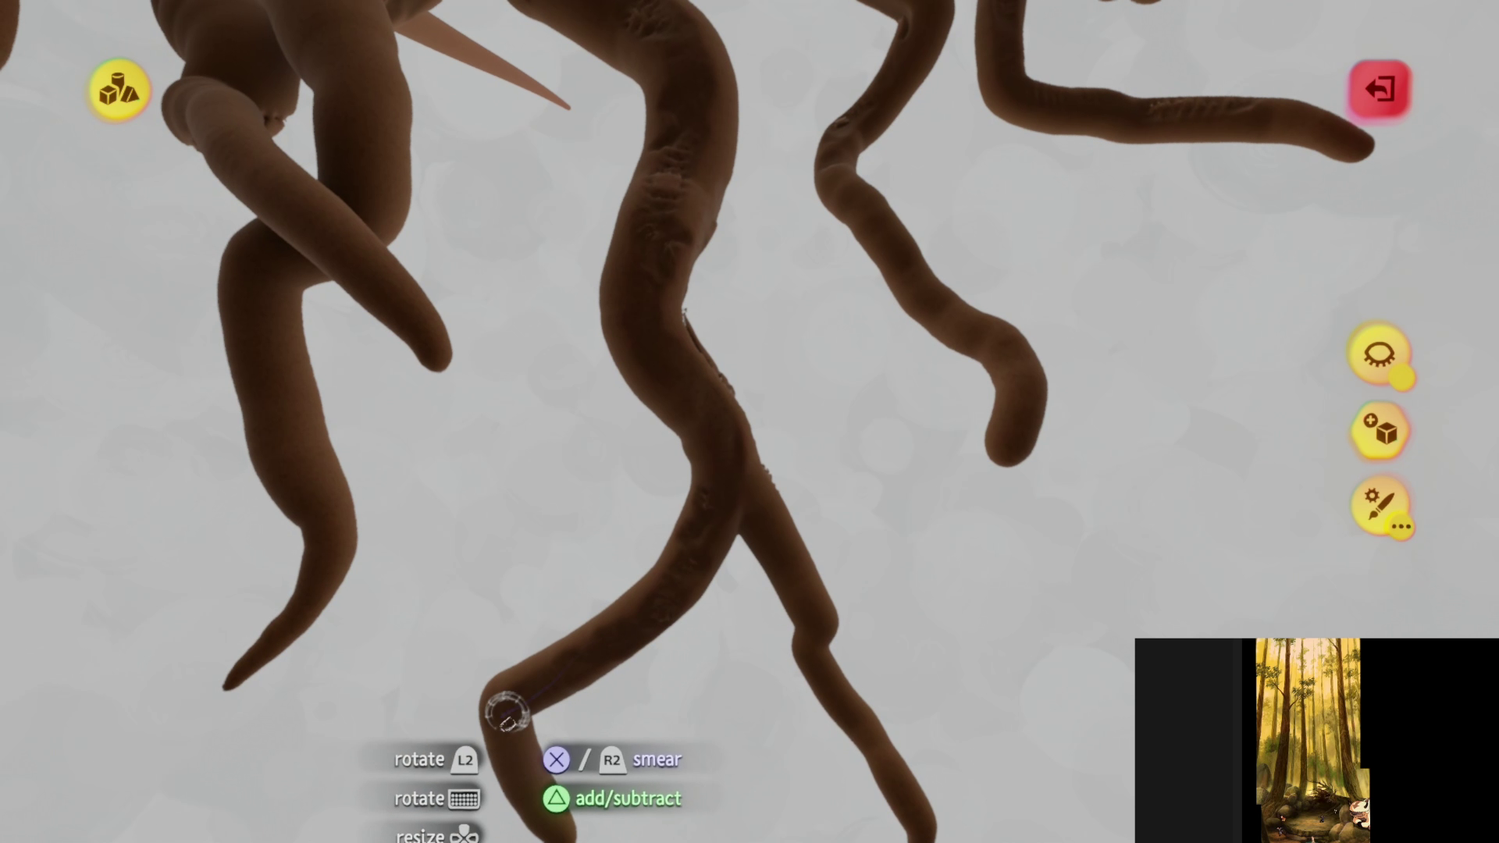
- Circle the thicker root trunks, smearing bark-like wrinkles into their surfaces
{"action": "middle_click_drag", "start_coordinate": [506, 712], "coordinate": [736, 519]}
{"action": "mouse_move", "coordinate": [798, 644]}
{"action": "middle_mouse_down"}
{"action": "mouse_move", "coordinate": [719, 459]}
{"action": "mouse_move", "coordinate": [658, 376]}
{"action": "middle_mouse_up"}
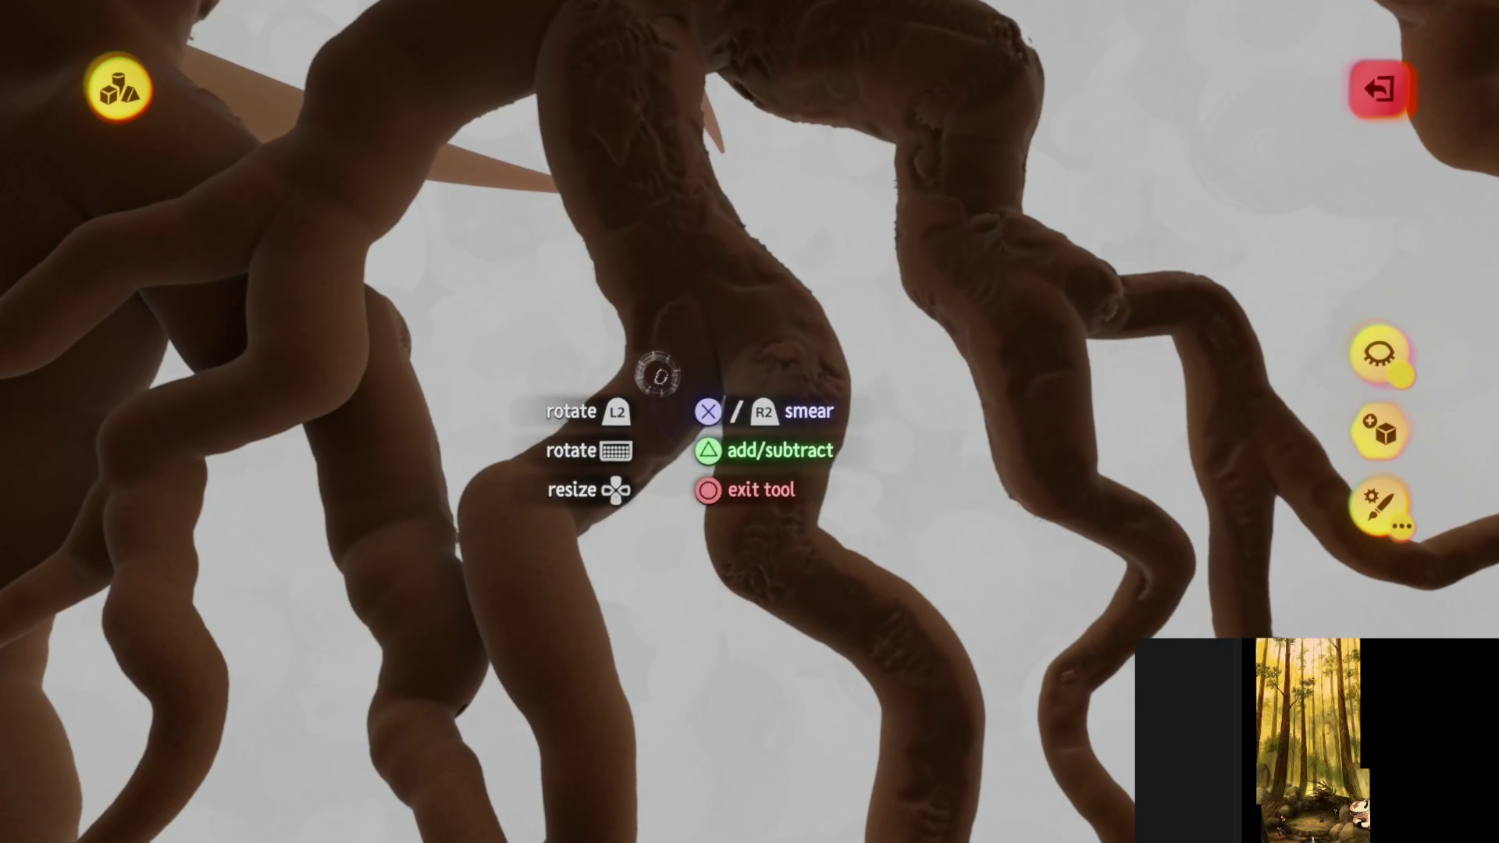
{"action": "mouse_move", "coordinate": [567, 474]}
{"action": "middle_mouse_down"}
{"action": "mouse_move", "coordinate": [542, 445]}
{"action": "mouse_move", "coordinate": [583, 513]}
{"action": "mouse_move", "coordinate": [564, 441]}
{"action": "mouse_move", "coordinate": [632, 582]}
{"action": "mouse_move", "coordinate": [589, 320]}
{"action": "mouse_move", "coordinate": [659, 354]}
{"action": "mouse_move", "coordinate": [596, 474]}
{"action": "mouse_move", "coordinate": [595, 221]}
{"action": "middle_mouse_up"}
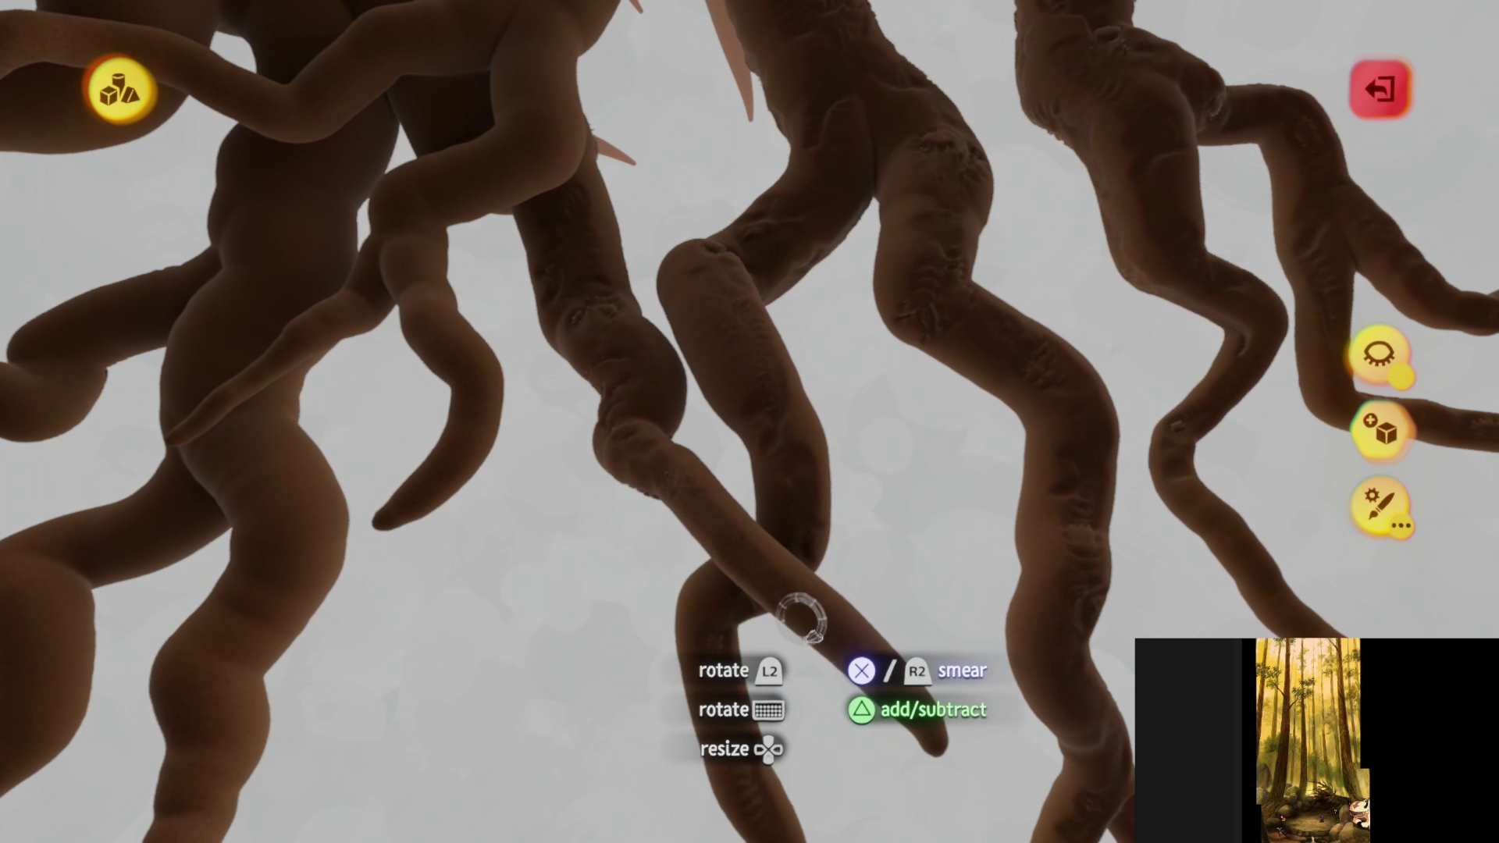
{"action": "mouse_move", "coordinate": [802, 617]}
{"action": "middle_mouse_down"}
{"action": "mouse_move", "coordinate": [631, 482]}
{"action": "mouse_move", "coordinate": [447, 406]}
{"action": "mouse_move", "coordinate": [748, 423]}
{"action": "mouse_move", "coordinate": [726, 311]}
{"action": "mouse_move", "coordinate": [542, 361]}
{"action": "mouse_move", "coordinate": [588, 401]}
{"action": "mouse_move", "coordinate": [591, 434]}
{"action": "mouse_move", "coordinate": [531, 408]}
{"action": "mouse_move", "coordinate": [555, 408]}
{"action": "mouse_move", "coordinate": [573, 451]}
{"action": "middle_mouse_up"}
{"action": "middle_click_drag", "start_coordinate": [619, 391], "coordinate": [543, 466]}
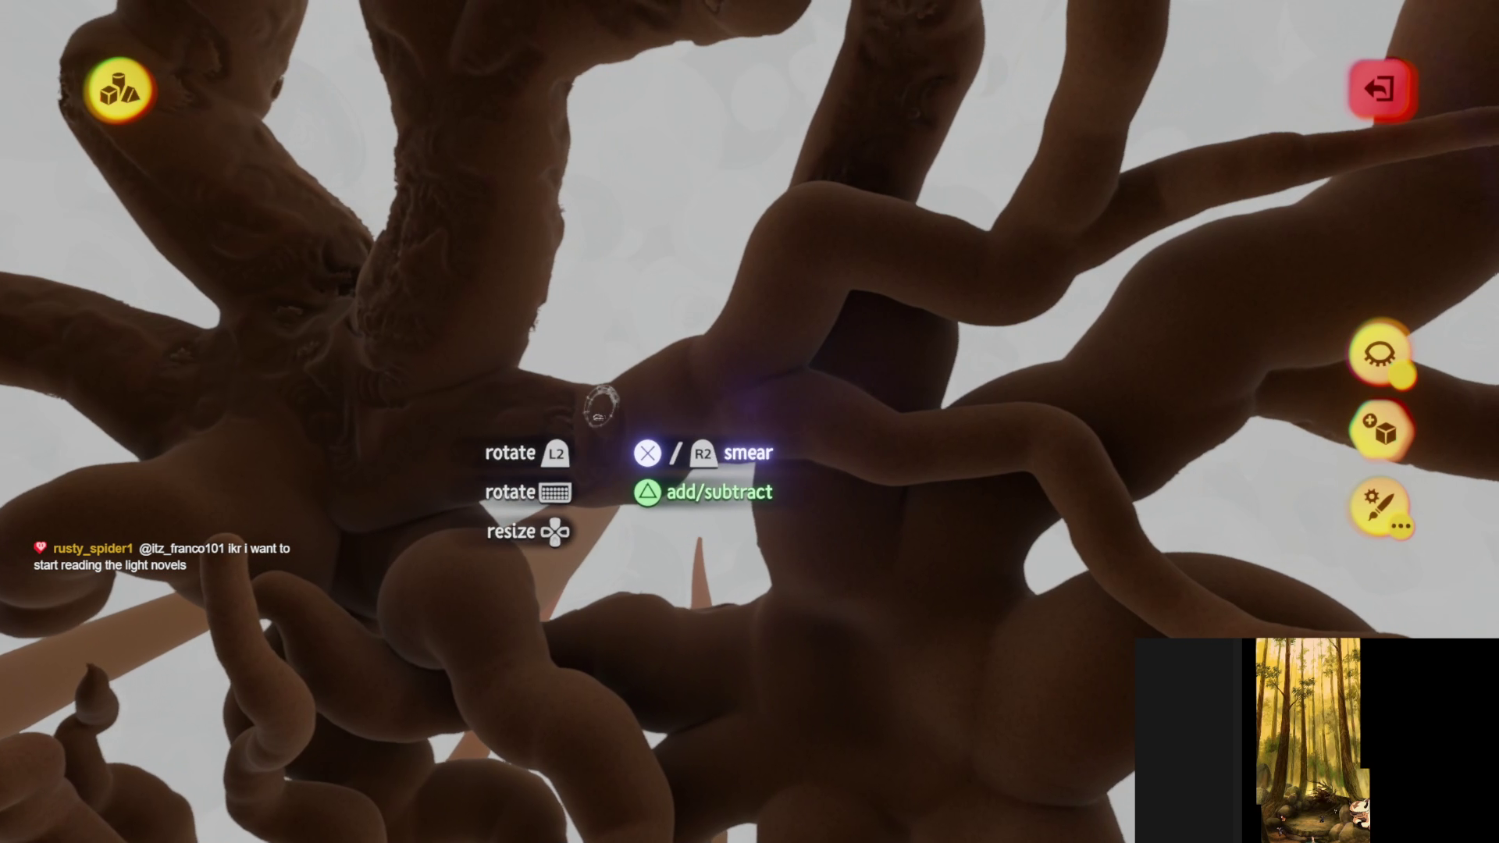
- Orbit beneath the sculpture and smear a deep, ridged hollow into the central root junction
{"action": "mouse_move", "coordinate": [601, 406]}
{"action": "middle_mouse_down"}
{"action": "mouse_move", "coordinate": [625, 445]}
{"action": "mouse_move", "coordinate": [648, 343]}
{"action": "mouse_move", "coordinate": [642, 245]}
{"action": "mouse_move", "coordinate": [734, 261]}
{"action": "mouse_move", "coordinate": [676, 406]}
{"action": "mouse_move", "coordinate": [740, 437]}
{"action": "middle_mouse_up"}
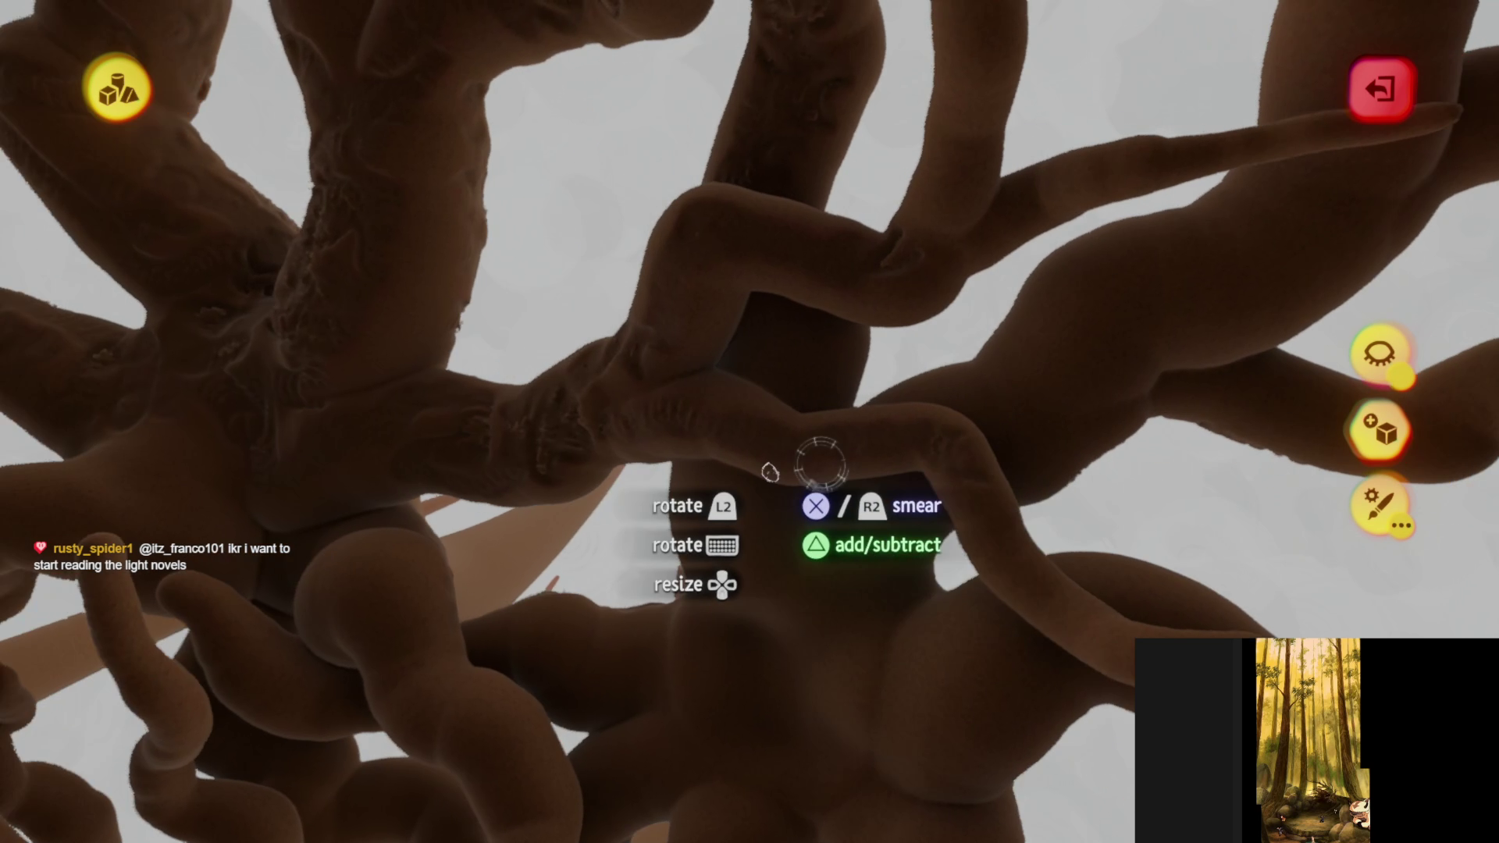
{"action": "middle_click_drag", "start_coordinate": [819, 463], "coordinate": [574, 384]}
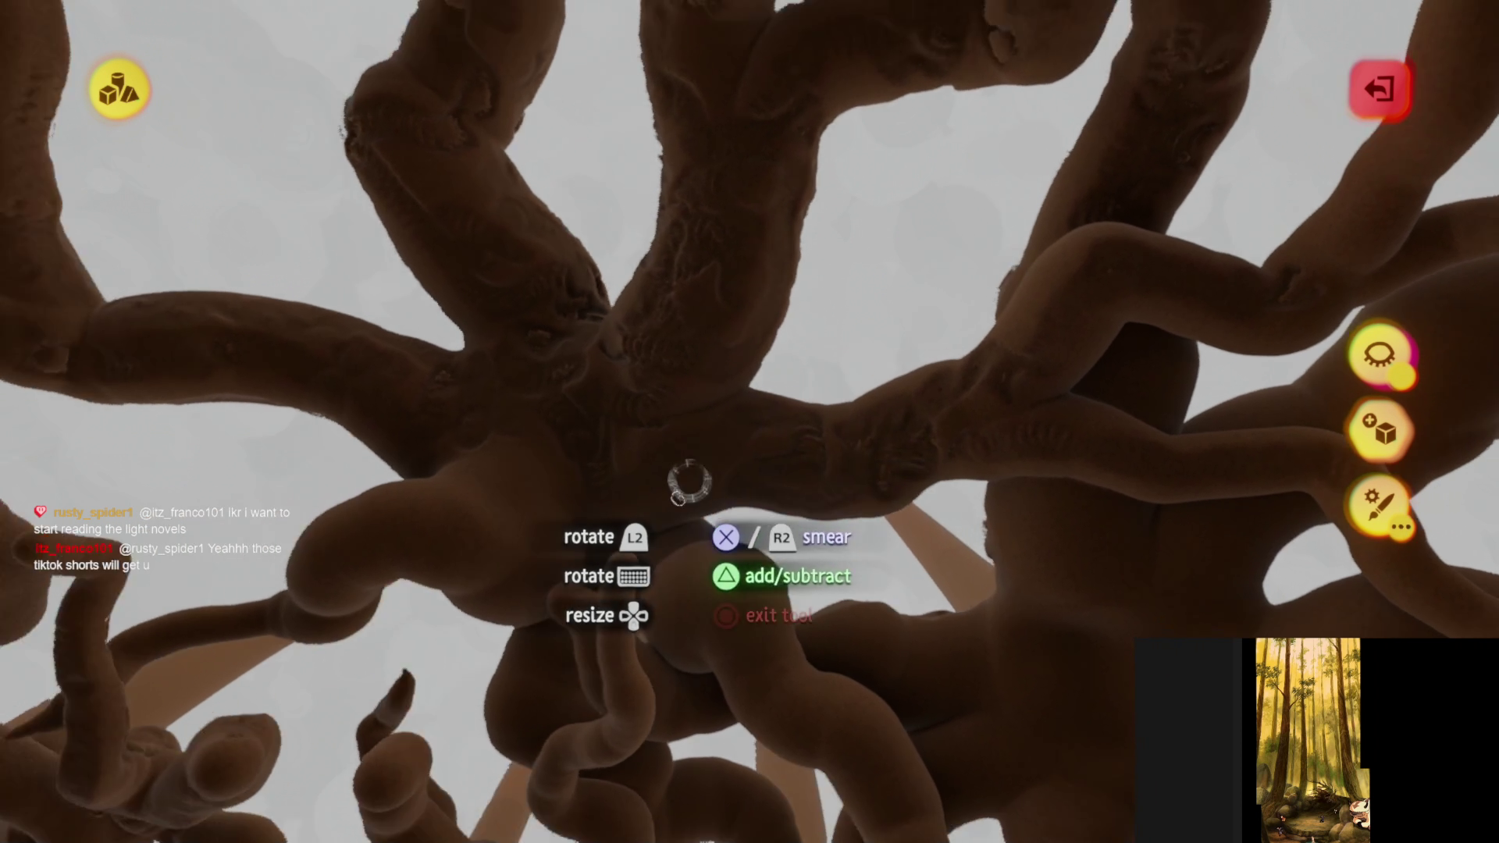
{"action": "mouse_move", "coordinate": [689, 480]}
{"action": "middle_mouse_down"}
{"action": "mouse_move", "coordinate": [729, 522]}
{"action": "mouse_move", "coordinate": [705, 513]}
{"action": "mouse_move", "coordinate": [701, 445]}
{"action": "mouse_move", "coordinate": [617, 275]}
{"action": "middle_mouse_up"}
{"action": "mouse_move", "coordinate": [731, 578]}
{"action": "middle_mouse_down"}
{"action": "mouse_move", "coordinate": [679, 546]}
{"action": "mouse_move", "coordinate": [656, 381]}
{"action": "middle_mouse_up"}
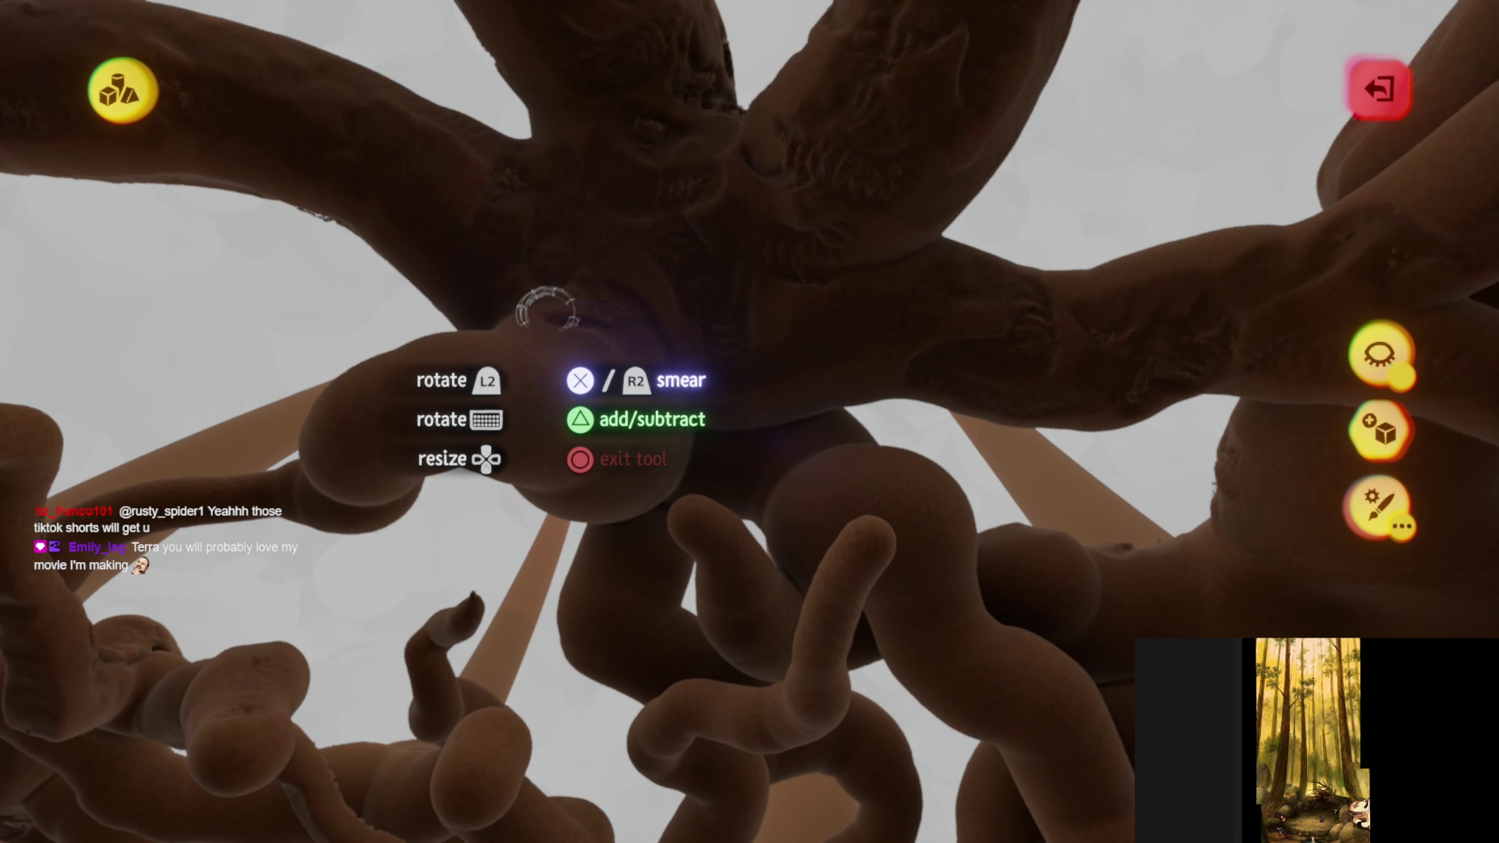
{"action": "mouse_move", "coordinate": [546, 308]}
{"action": "middle_mouse_down"}
{"action": "mouse_move", "coordinate": [622, 475]}
{"action": "mouse_move", "coordinate": [559, 354]}
{"action": "mouse_move", "coordinate": [582, 385]}
{"action": "mouse_move", "coordinate": [556, 503]}
{"action": "mouse_move", "coordinate": [461, 508]}
{"action": "mouse_move", "coordinate": [656, 478]}
{"action": "mouse_move", "coordinate": [648, 488]}
{"action": "mouse_move", "coordinate": [653, 336]}
{"action": "mouse_move", "coordinate": [671, 476]}
{"action": "mouse_move", "coordinate": [655, 437]}
{"action": "mouse_move", "coordinate": [634, 439]}
{"action": "mouse_move", "coordinate": [473, 327]}
{"action": "middle_mouse_up"}
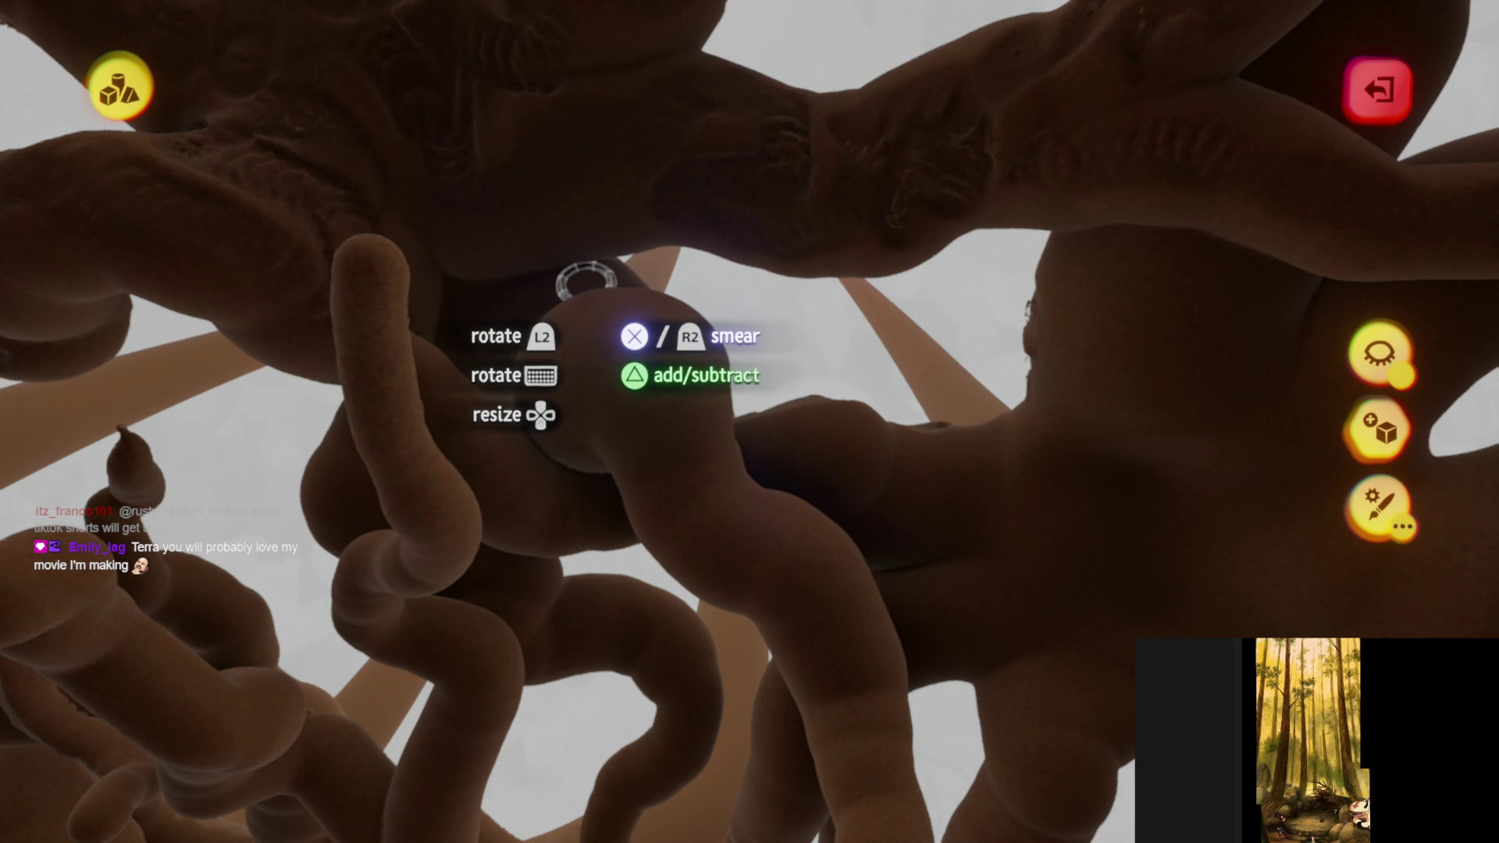
{"action": "mouse_move", "coordinate": [630, 336]}
{"action": "middle_mouse_down"}
{"action": "mouse_move", "coordinate": [625, 368]}
{"action": "mouse_move", "coordinate": [706, 542]}
{"action": "mouse_move", "coordinate": [762, 616]}
{"action": "mouse_move", "coordinate": [738, 652]}
{"action": "mouse_move", "coordinate": [696, 507]}
{"action": "mouse_move", "coordinate": [587, 420]}
{"action": "mouse_move", "coordinate": [608, 392]}
{"action": "mouse_move", "coordinate": [718, 563]}
{"action": "mouse_move", "coordinate": [773, 601]}
{"action": "mouse_move", "coordinate": [652, 573]}
{"action": "mouse_move", "coordinate": [634, 530]}
{"action": "mouse_move", "coordinate": [652, 500]}
{"action": "mouse_move", "coordinate": [706, 488]}
{"action": "mouse_move", "coordinate": [480, 410]}
{"action": "mouse_move", "coordinate": [742, 414]}
{"action": "mouse_move", "coordinate": [704, 490]}
{"action": "mouse_move", "coordinate": [599, 300]}
{"action": "middle_mouse_up"}
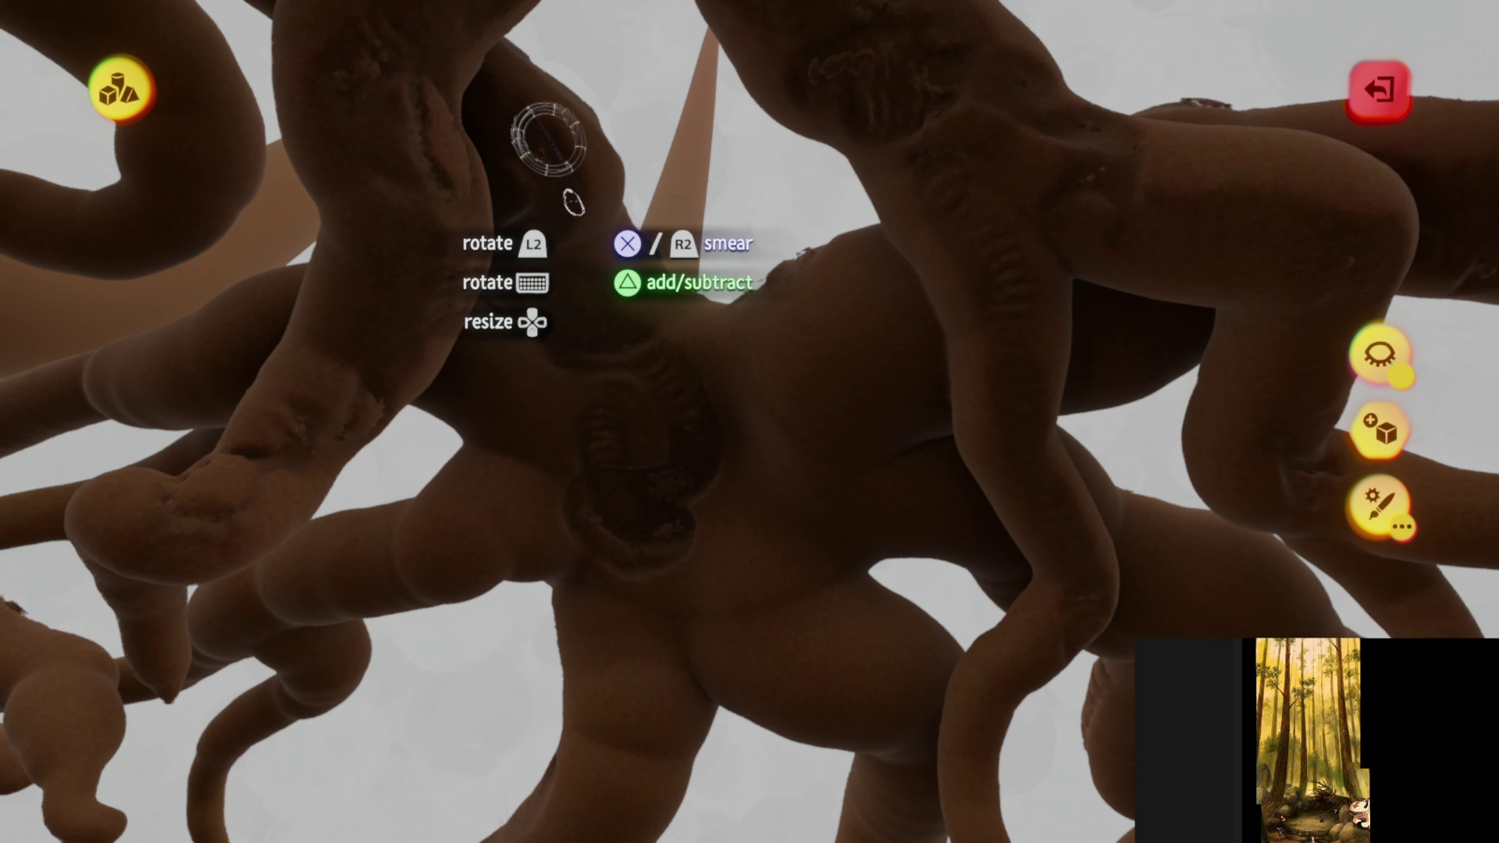
{"action": "mouse_move", "coordinate": [542, 140]}
{"action": "middle_mouse_down"}
{"action": "mouse_move", "coordinate": [679, 261]}
{"action": "mouse_move", "coordinate": [616, 426]}
{"action": "mouse_move", "coordinate": [775, 358]}
{"action": "mouse_move", "coordinate": [696, 261]}
{"action": "mouse_move", "coordinate": [686, 338]}
{"action": "mouse_move", "coordinate": [631, 328]}
{"action": "mouse_move", "coordinate": [669, 362]}
{"action": "mouse_move", "coordinate": [623, 176]}
{"action": "mouse_move", "coordinate": [638, 309]}
{"action": "mouse_move", "coordinate": [695, 489]}
{"action": "mouse_move", "coordinate": [653, 569]}
{"action": "mouse_move", "coordinate": [662, 201]}
{"action": "mouse_move", "coordinate": [691, 337]}
{"action": "mouse_move", "coordinate": [603, 388]}
{"action": "mouse_move", "coordinate": [544, 339]}
{"action": "middle_mouse_up"}
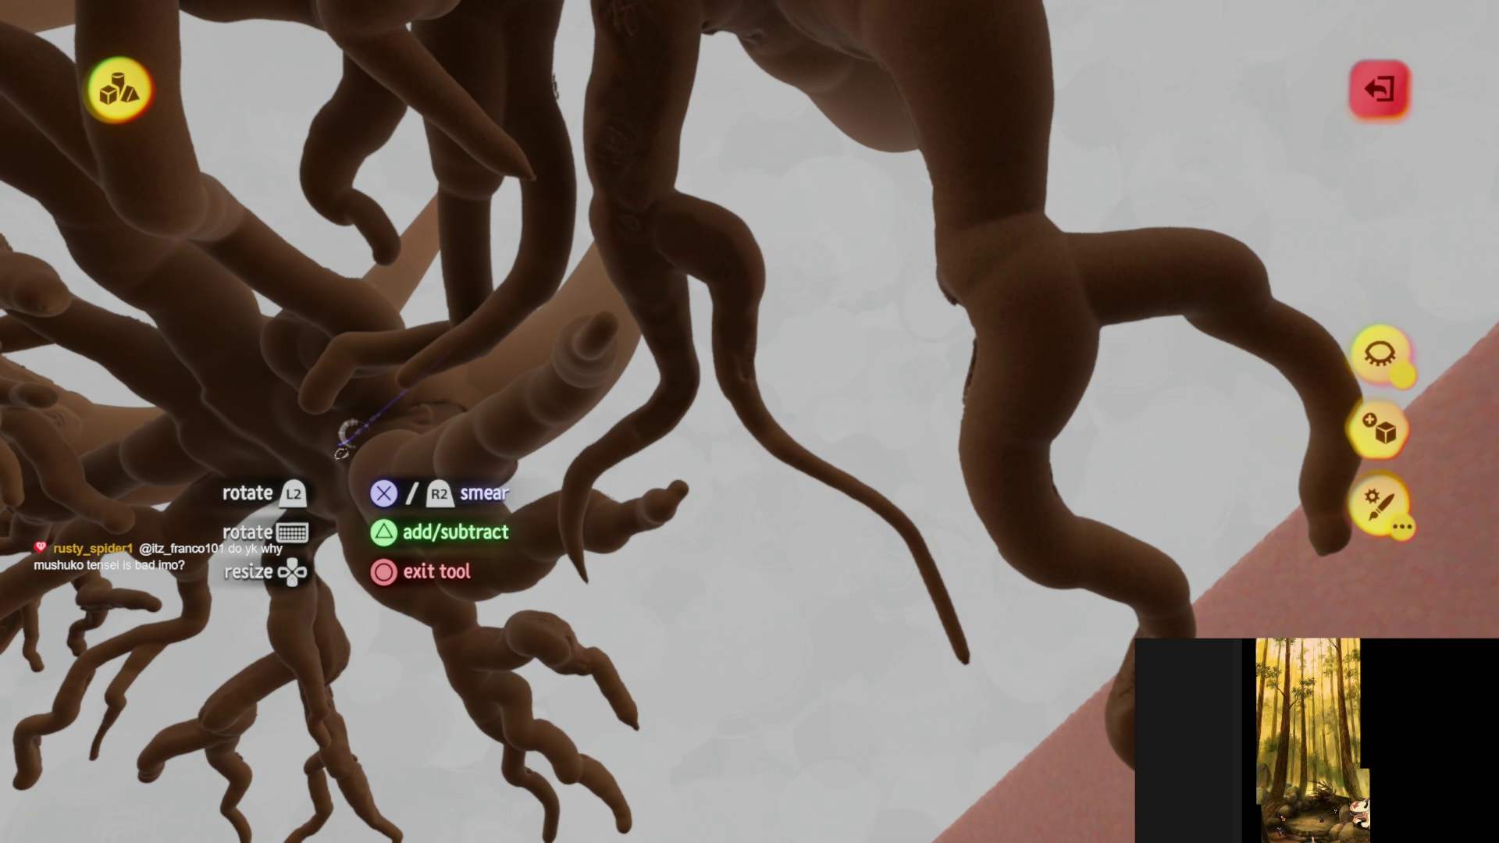
- Smear ridged bark marks onto the lower trunks around the junction, leaving the long sweeping root smooth
{"action": "mouse_move", "coordinate": [472, 442]}
{"action": "middle_mouse_down"}
{"action": "mouse_move", "coordinate": [507, 344]}
{"action": "mouse_move", "coordinate": [481, 279]}
{"action": "middle_mouse_up"}
{"action": "mouse_move", "coordinate": [747, 428]}
{"action": "middle_mouse_down"}
{"action": "mouse_move", "coordinate": [594, 412]}
{"action": "mouse_move", "coordinate": [595, 428]}
{"action": "middle_mouse_up"}
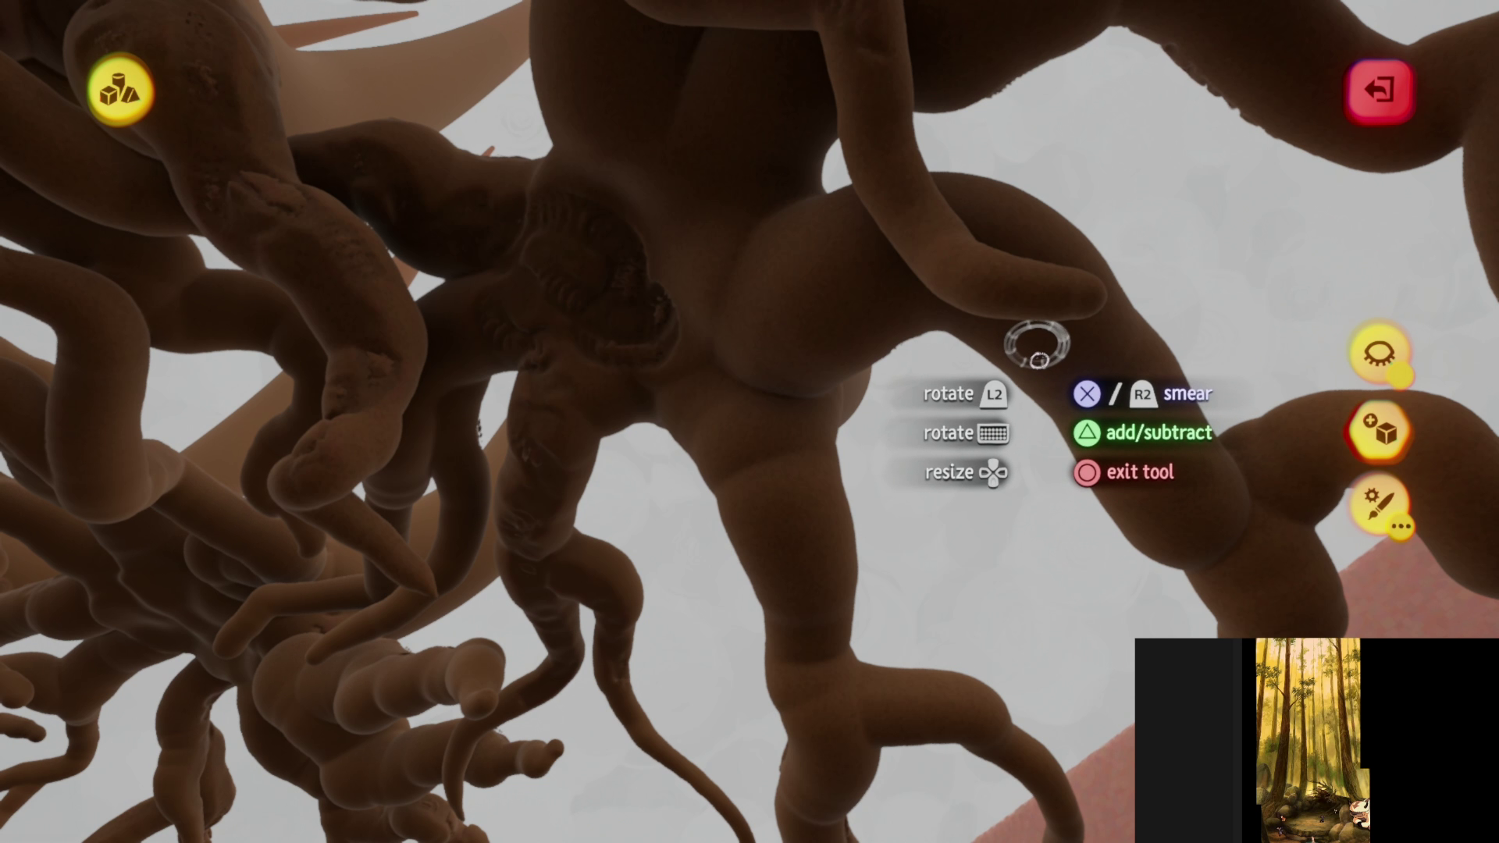
{"action": "mouse_move", "coordinate": [741, 85]}
{"action": "middle_mouse_down"}
{"action": "mouse_move", "coordinate": [504, 461]}
{"action": "mouse_move", "coordinate": [634, 335]}
{"action": "mouse_move", "coordinate": [648, 207]}
{"action": "mouse_move", "coordinate": [625, 215]}
{"action": "middle_mouse_up"}
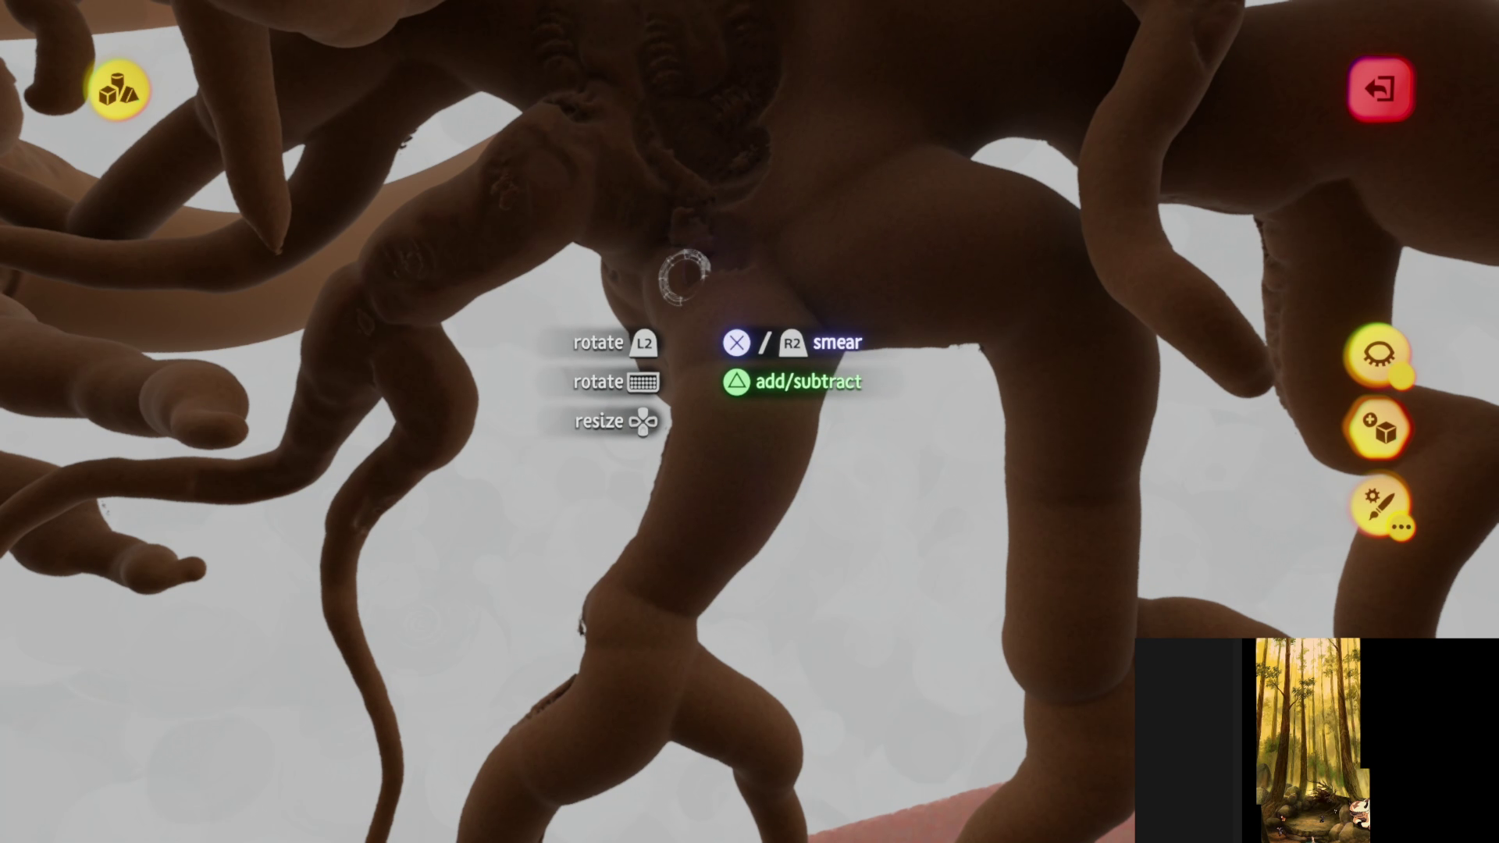
{"action": "mouse_move", "coordinate": [686, 268]}
{"action": "middle_mouse_down"}
{"action": "mouse_move", "coordinate": [762, 335]}
{"action": "mouse_move", "coordinate": [783, 325]}
{"action": "mouse_move", "coordinate": [767, 409]}
{"action": "mouse_move", "coordinate": [693, 352]}
{"action": "mouse_move", "coordinate": [663, 367]}
{"action": "mouse_move", "coordinate": [669, 418]}
{"action": "mouse_move", "coordinate": [589, 451]}
{"action": "mouse_move", "coordinate": [636, 575]}
{"action": "mouse_move", "coordinate": [686, 281]}
{"action": "mouse_move", "coordinate": [612, 327]}
{"action": "mouse_move", "coordinate": [652, 273]}
{"action": "mouse_move", "coordinate": [719, 428]}
{"action": "mouse_move", "coordinate": [672, 422]}
{"action": "mouse_move", "coordinate": [656, 540]}
{"action": "mouse_move", "coordinate": [708, 544]}
{"action": "mouse_move", "coordinate": [593, 425]}
{"action": "mouse_move", "coordinate": [635, 345]}
{"action": "mouse_move", "coordinate": [687, 468]}
{"action": "middle_mouse_up"}
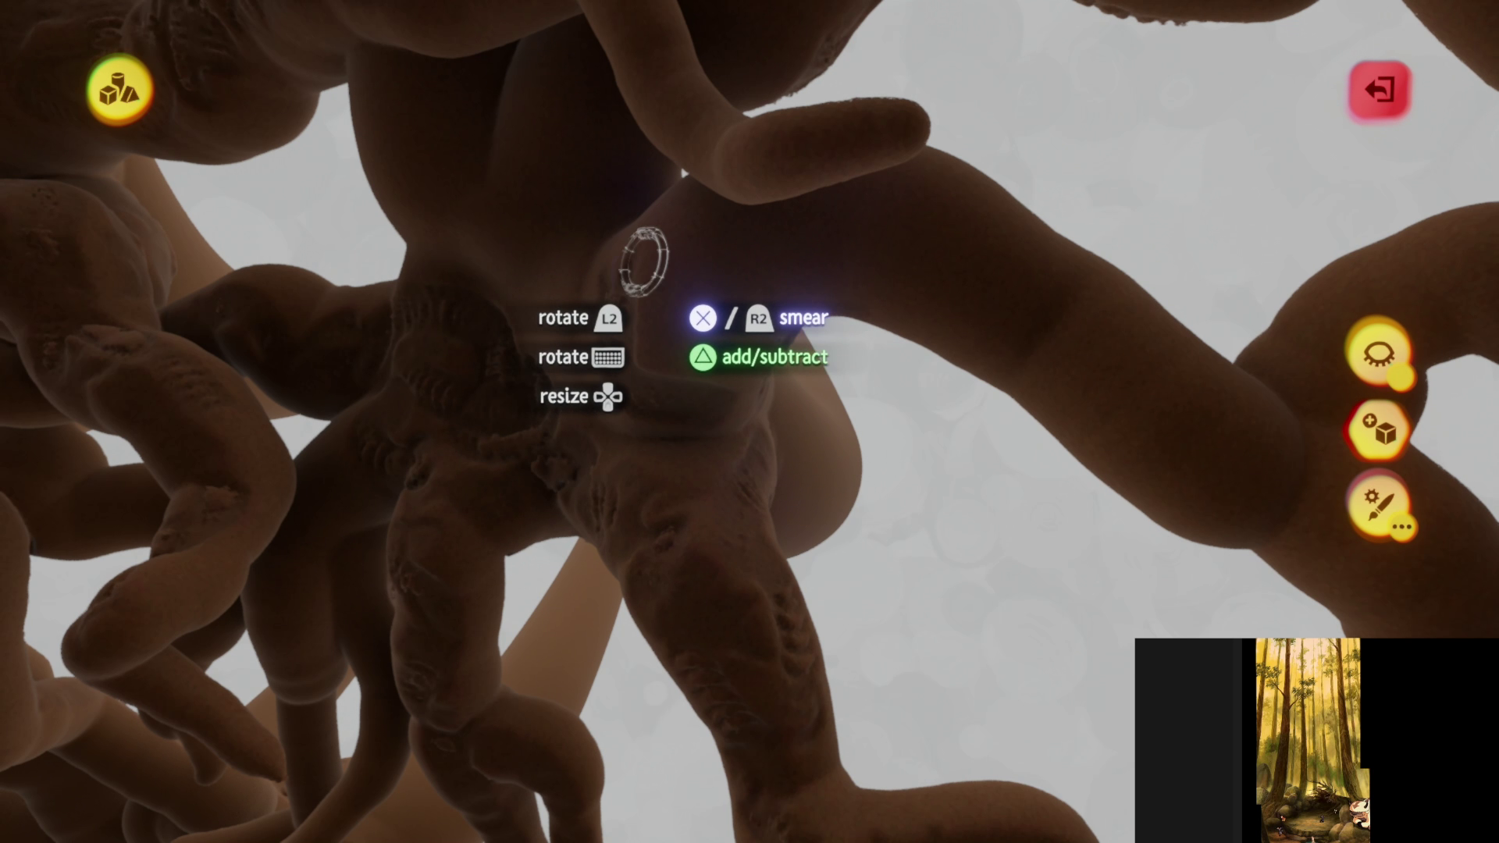
{"action": "mouse_move", "coordinate": [644, 262]}
{"action": "middle_mouse_down"}
{"action": "mouse_move", "coordinate": [686, 351]}
{"action": "mouse_move", "coordinate": [653, 268]}
{"action": "mouse_move", "coordinate": [596, 251]}
{"action": "mouse_move", "coordinate": [549, 204]}
{"action": "mouse_move", "coordinate": [572, 195]}
{"action": "mouse_move", "coordinate": [624, 376]}
{"action": "mouse_move", "coordinate": [682, 368]}
{"action": "mouse_move", "coordinate": [669, 429]}
{"action": "mouse_move", "coordinate": [703, 593]}
{"action": "mouse_move", "coordinate": [690, 598]}
{"action": "mouse_move", "coordinate": [634, 511]}
{"action": "middle_mouse_up"}
{"action": "mouse_move", "coordinate": [601, 300]}
{"action": "middle_mouse_down"}
{"action": "mouse_move", "coordinate": [686, 429]}
{"action": "mouse_move", "coordinate": [630, 476]}
{"action": "mouse_move", "coordinate": [457, 375]}
{"action": "mouse_move", "coordinate": [743, 419]}
{"action": "mouse_move", "coordinate": [666, 502]}
{"action": "mouse_move", "coordinate": [589, 358]}
{"action": "mouse_move", "coordinate": [612, 330]}
{"action": "mouse_move", "coordinate": [619, 351]}
{"action": "mouse_move", "coordinate": [686, 194]}
{"action": "mouse_move", "coordinate": [762, 258]}
{"action": "mouse_move", "coordinate": [673, 278]}
{"action": "mouse_move", "coordinate": [687, 399]}
{"action": "middle_mouse_up"}
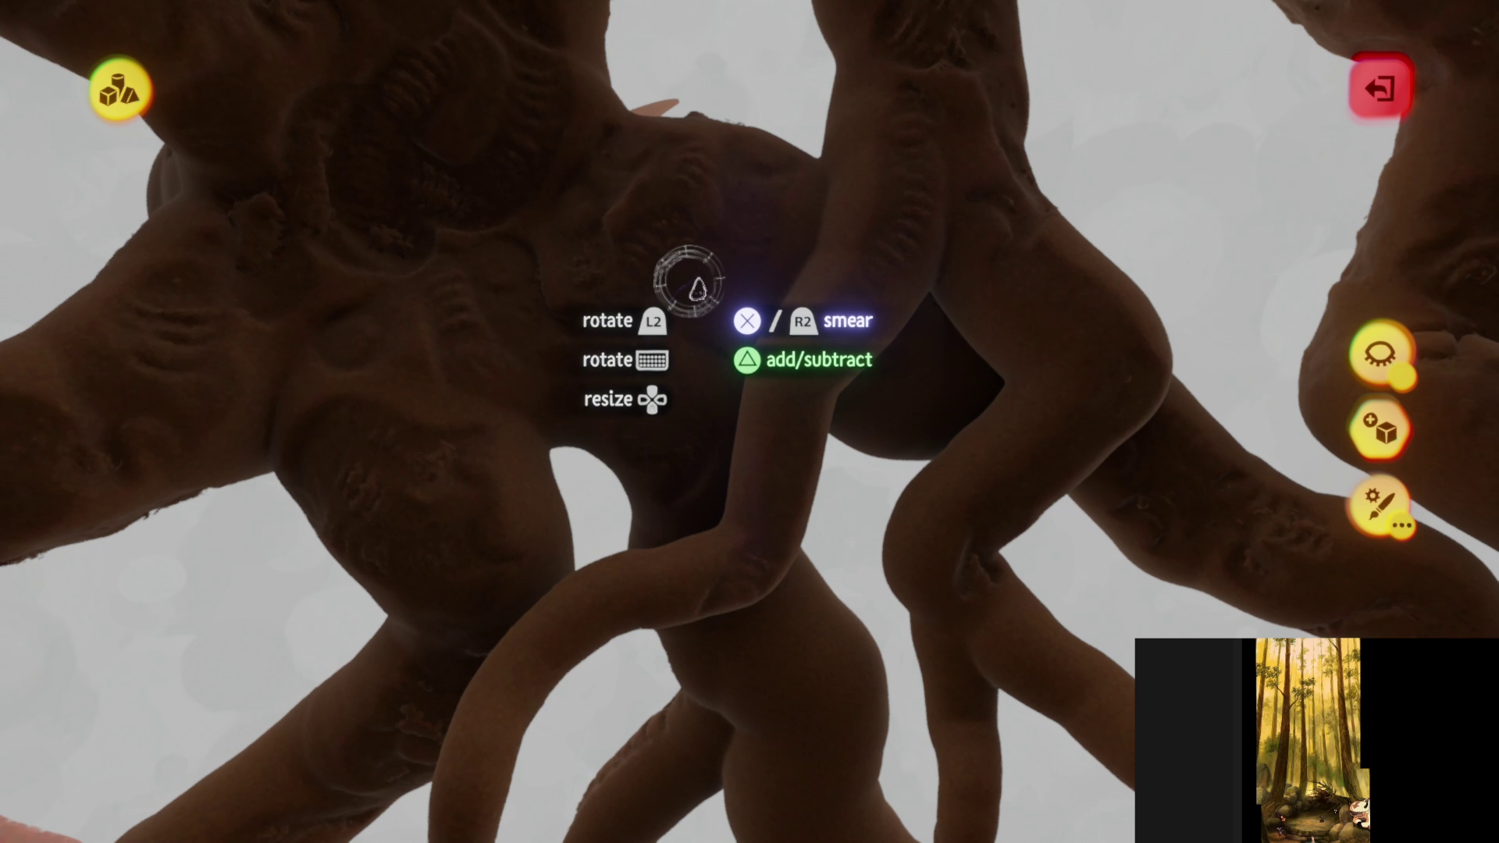
{"action": "mouse_move", "coordinate": [687, 281]}
{"action": "middle_mouse_down"}
{"action": "mouse_move", "coordinate": [700, 445]}
{"action": "mouse_move", "coordinate": [646, 395]}
{"action": "mouse_move", "coordinate": [559, 415]}
{"action": "mouse_move", "coordinate": [414, 208]}
{"action": "mouse_move", "coordinate": [456, 245]}
{"action": "middle_mouse_up"}
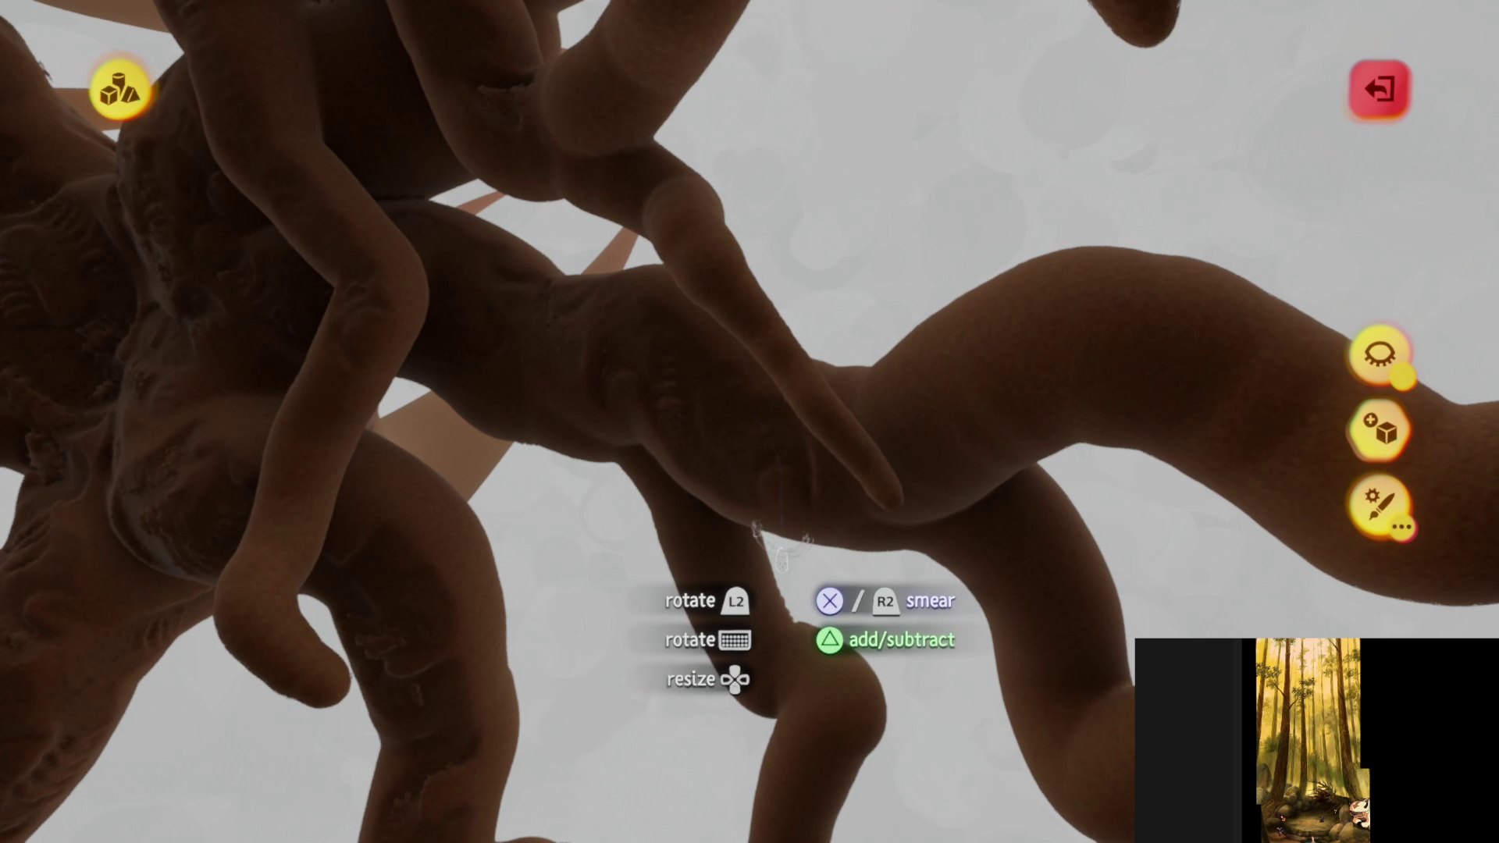
- Smear texture along the thin dangling and branching roots from underneath
{"action": "mouse_move", "coordinate": [781, 546]}
{"action": "middle_mouse_down"}
{"action": "mouse_move", "coordinate": [669, 485]}
{"action": "mouse_move", "coordinate": [710, 268]}
{"action": "mouse_move", "coordinate": [669, 294]}
{"action": "mouse_move", "coordinate": [728, 382]}
{"action": "mouse_move", "coordinate": [760, 282]}
{"action": "mouse_move", "coordinate": [741, 156]}
{"action": "middle_mouse_up"}
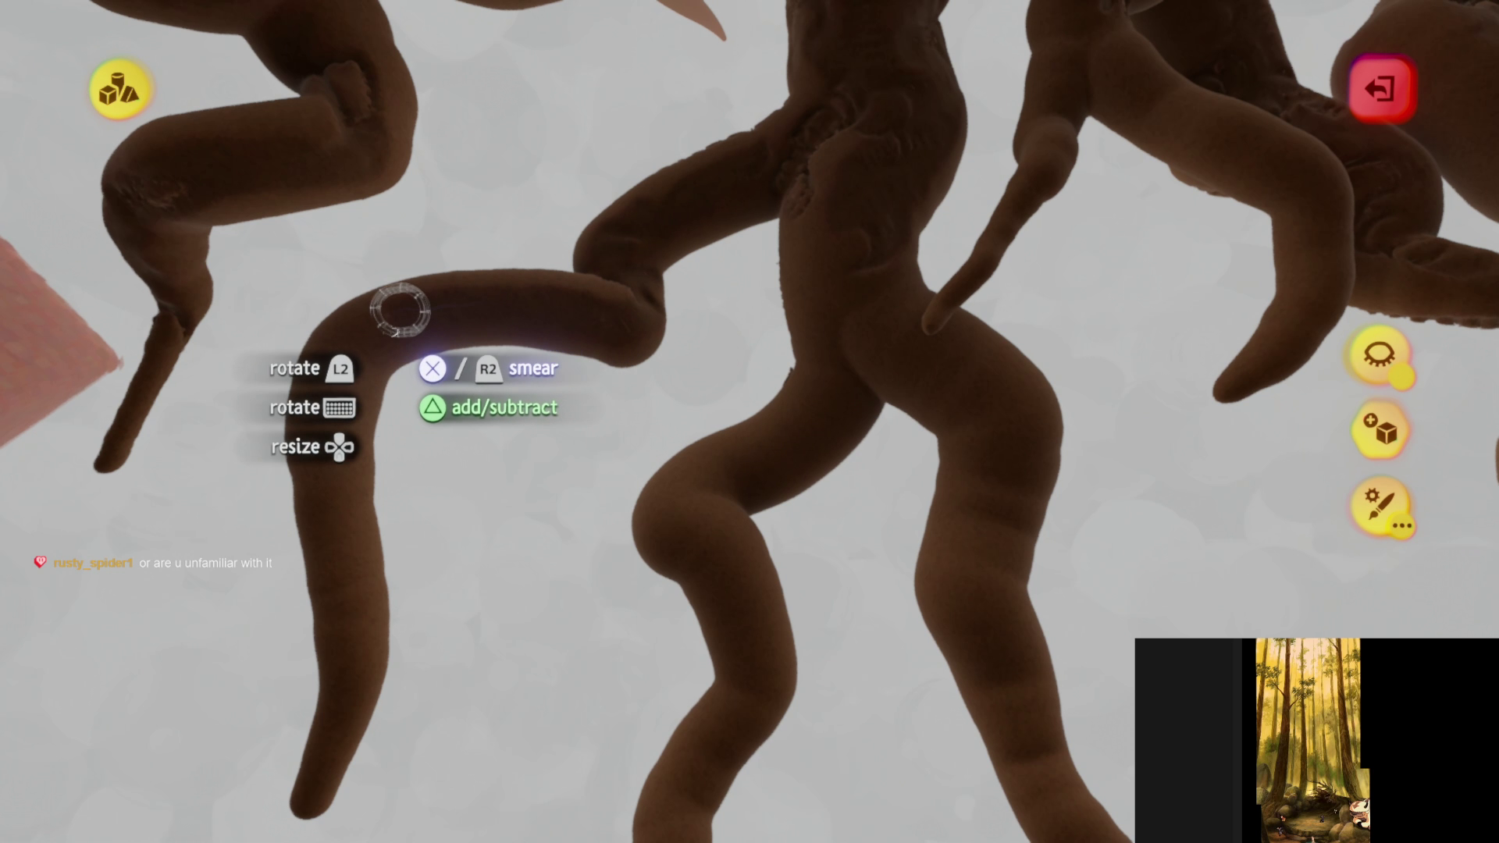
{"action": "mouse_move", "coordinate": [526, 542]}
{"action": "middle_mouse_down"}
{"action": "mouse_move", "coordinate": [630, 280]}
{"action": "mouse_move", "coordinate": [770, 311]}
{"action": "mouse_move", "coordinate": [753, 253]}
{"action": "middle_mouse_up"}
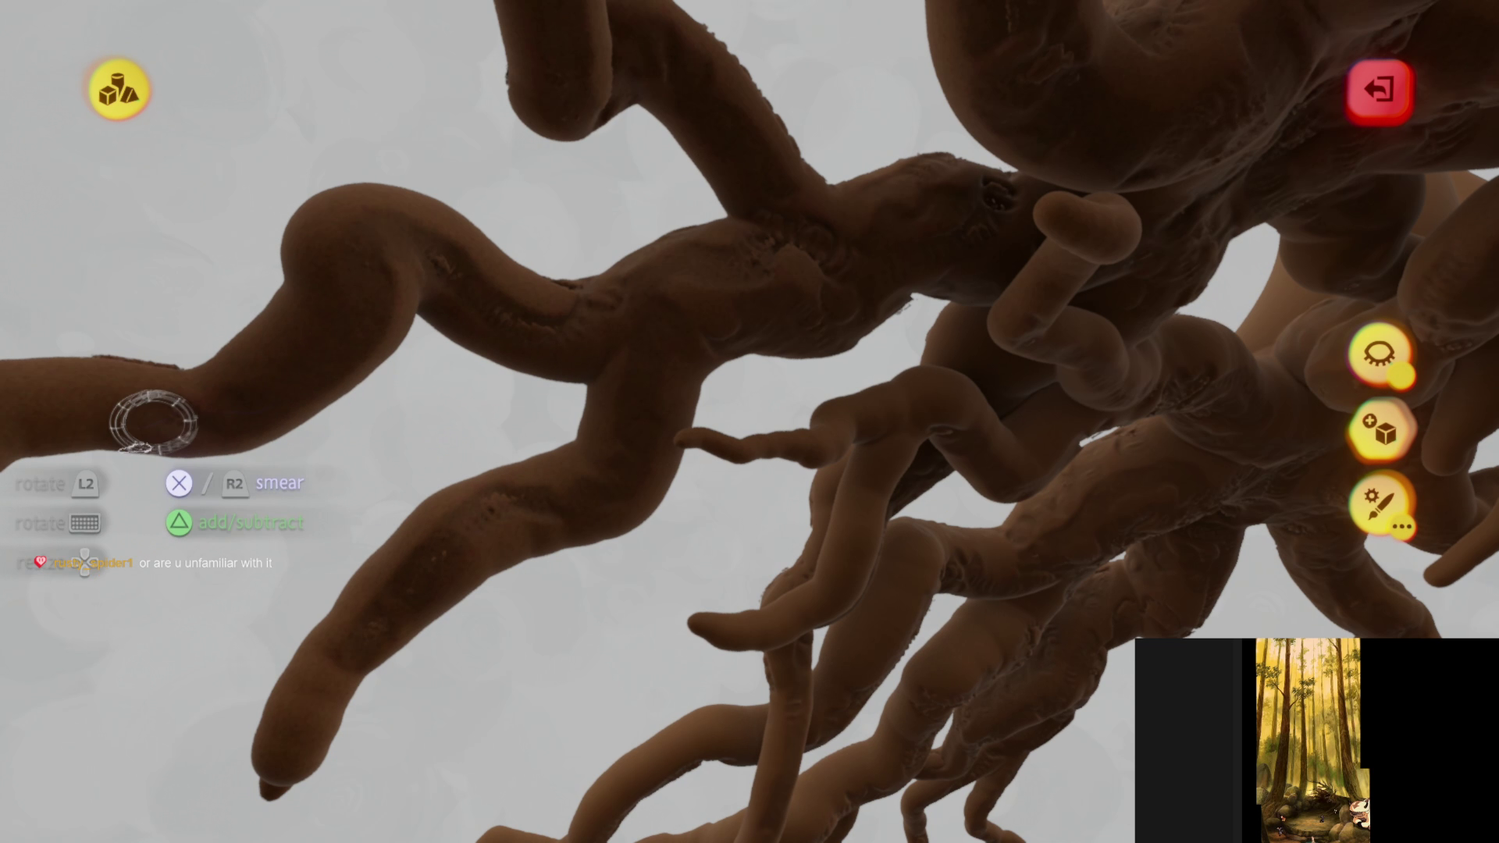
{"action": "mouse_move", "coordinate": [153, 421]}
{"action": "middle_mouse_down"}
{"action": "mouse_move", "coordinate": [552, 458]}
{"action": "mouse_move", "coordinate": [625, 502]}
{"action": "mouse_move", "coordinate": [662, 386]}
{"action": "mouse_move", "coordinate": [749, 306]}
{"action": "mouse_move", "coordinate": [595, 358]}
{"action": "mouse_move", "coordinate": [429, 338]}
{"action": "mouse_move", "coordinate": [581, 449]}
{"action": "middle_mouse_up"}
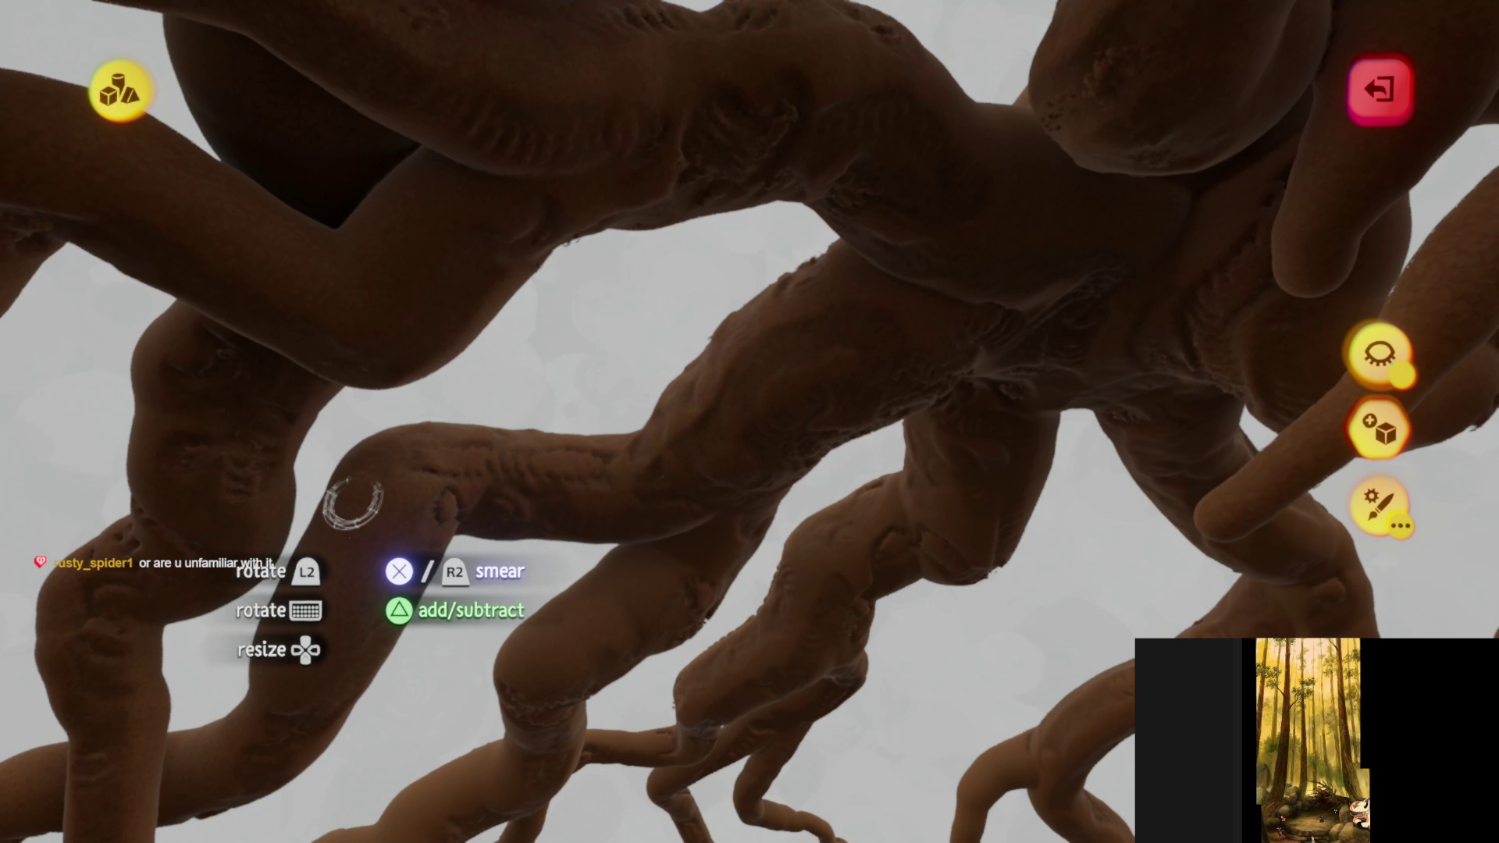
{"action": "mouse_move", "coordinate": [274, 680]}
{"action": "middle_mouse_down"}
{"action": "mouse_move", "coordinate": [502, 518]}
{"action": "mouse_move", "coordinate": [546, 469]}
{"action": "mouse_move", "coordinate": [616, 279]}
{"action": "middle_mouse_up"}
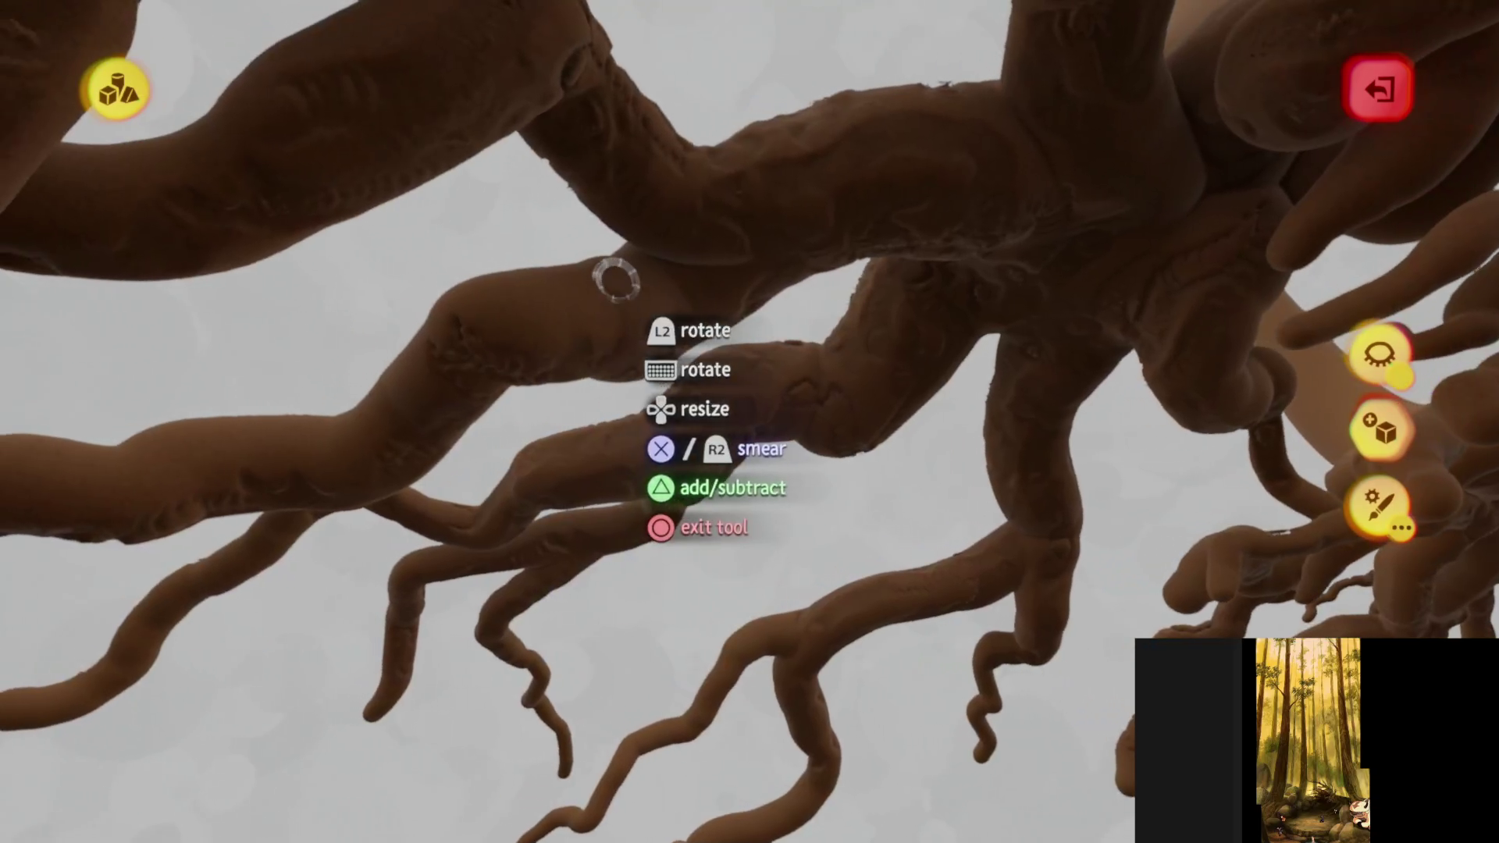
{"action": "middle_click_drag", "start_coordinate": [488, 383], "coordinate": [365, 448]}
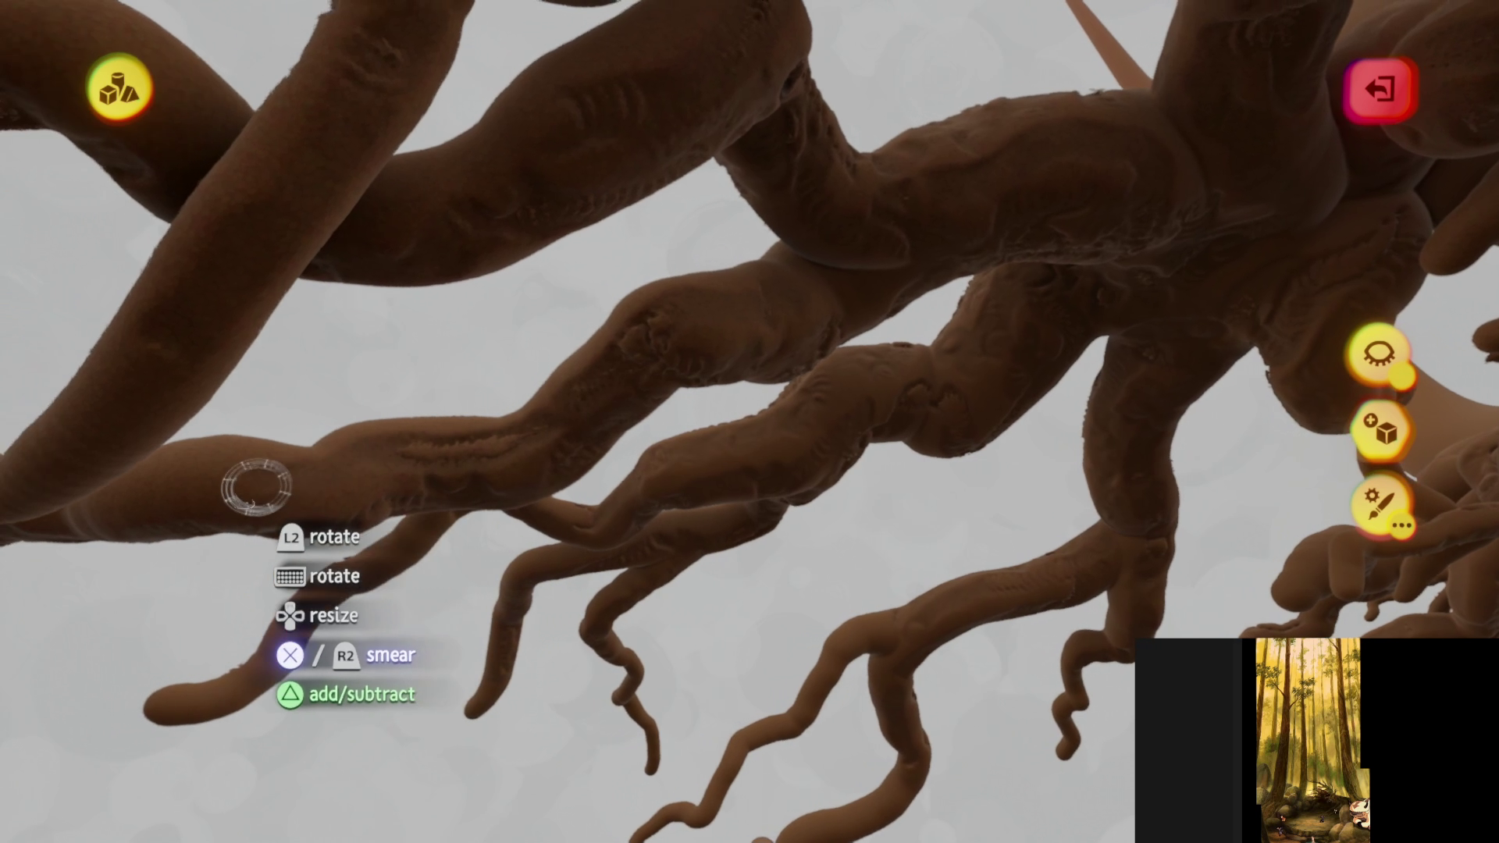
{"action": "mouse_move", "coordinate": [285, 549]}
{"action": "middle_mouse_down"}
{"action": "mouse_move", "coordinate": [526, 512]}
{"action": "mouse_move", "coordinate": [596, 400]}
{"action": "mouse_move", "coordinate": [458, 305]}
{"action": "mouse_move", "coordinate": [475, 291]}
{"action": "mouse_move", "coordinate": [725, 398]}
{"action": "mouse_move", "coordinate": [729, 456]}
{"action": "mouse_move", "coordinate": [740, 375]}
{"action": "mouse_move", "coordinate": [731, 462]}
{"action": "mouse_move", "coordinate": [710, 371]}
{"action": "mouse_move", "coordinate": [733, 376]}
{"action": "mouse_move", "coordinate": [691, 408]}
{"action": "mouse_move", "coordinate": [687, 231]}
{"action": "middle_mouse_up"}
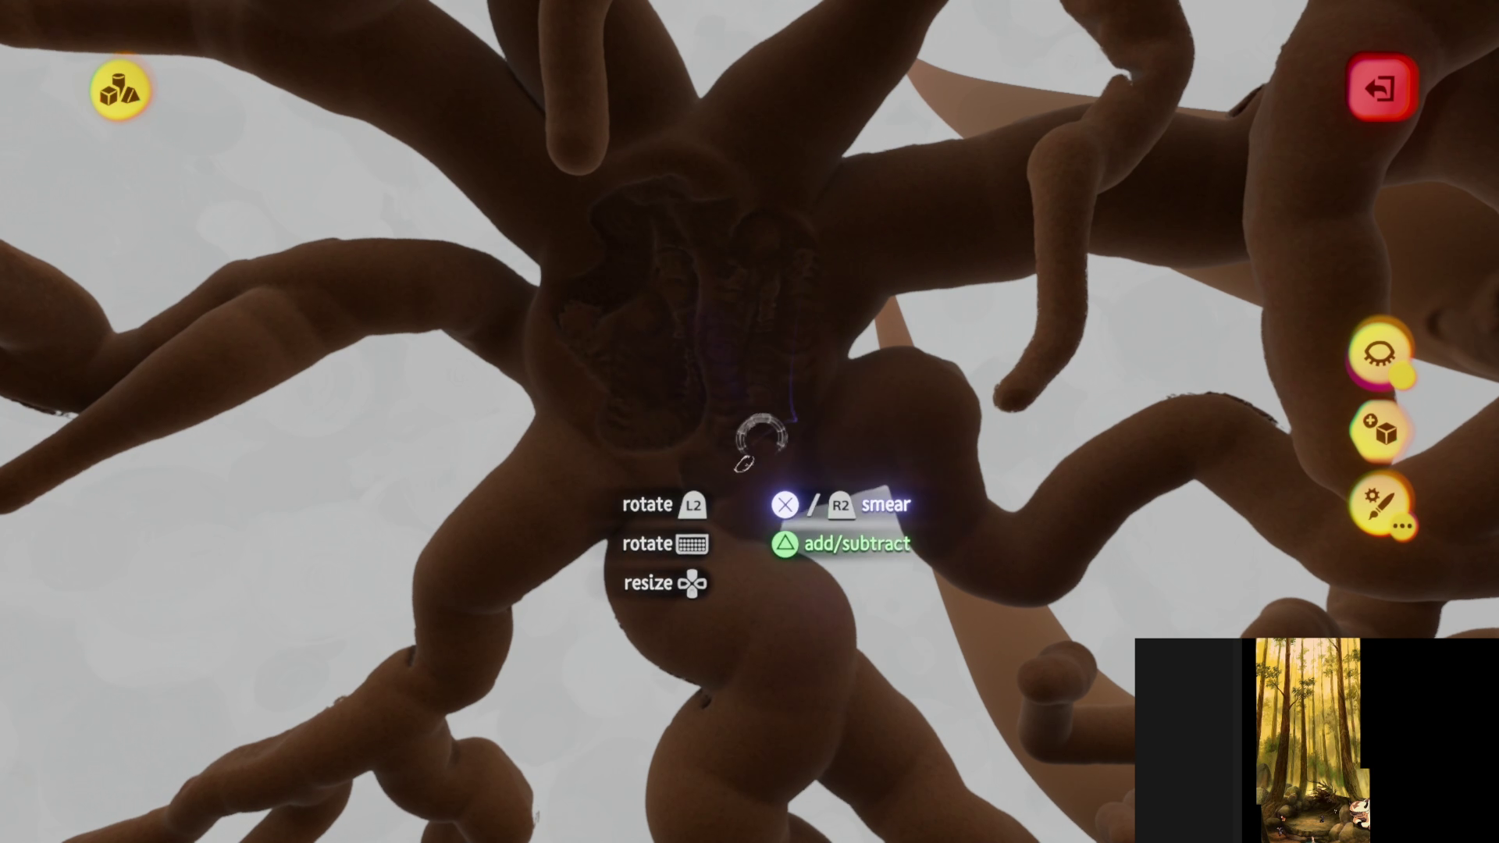
{"action": "mouse_move", "coordinate": [560, 367]}
{"action": "middle_mouse_down"}
{"action": "mouse_move", "coordinate": [713, 401]}
{"action": "mouse_move", "coordinate": [702, 291]}
{"action": "middle_mouse_up"}
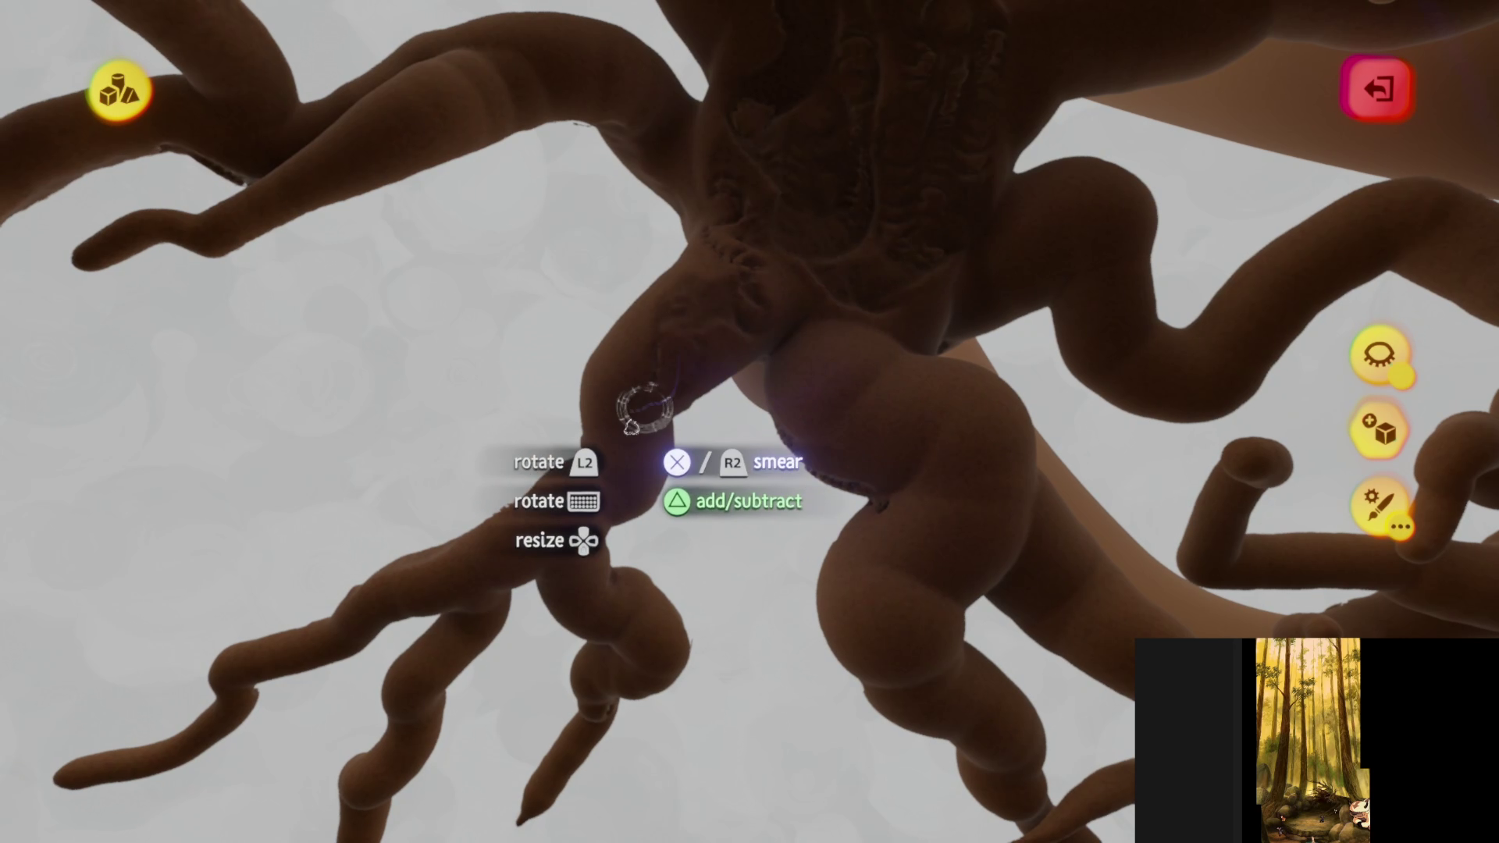
{"action": "mouse_move", "coordinate": [629, 436]}
{"action": "middle_mouse_down"}
{"action": "mouse_move", "coordinate": [491, 479]}
{"action": "mouse_move", "coordinate": [659, 341]}
{"action": "middle_mouse_up"}
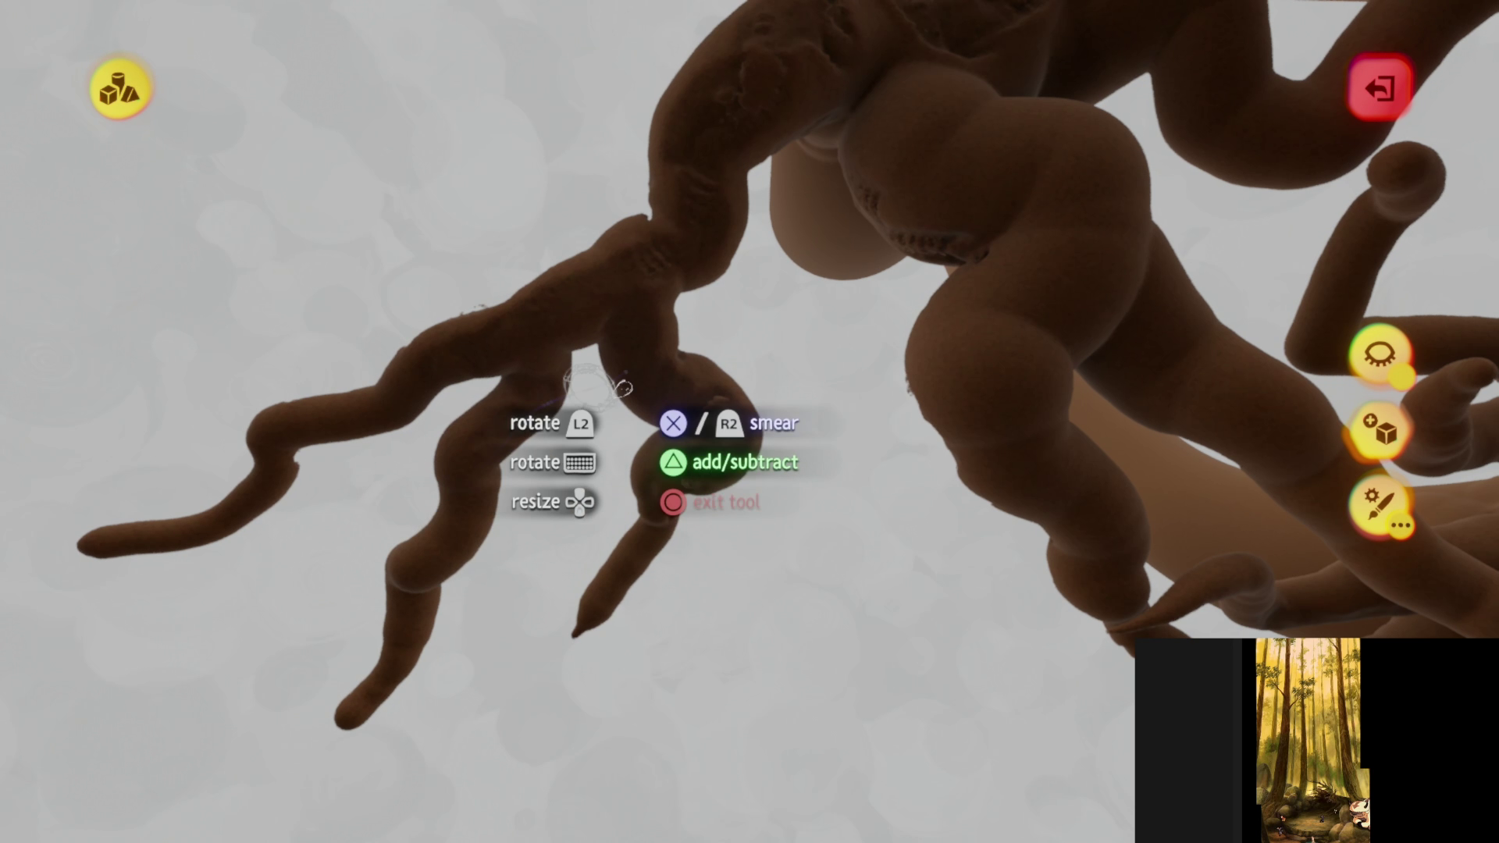
{"action": "mouse_move", "coordinate": [597, 383]}
{"action": "middle_mouse_down"}
{"action": "mouse_move", "coordinate": [621, 201]}
{"action": "mouse_move", "coordinate": [605, 305]}
{"action": "mouse_move", "coordinate": [648, 467]}
{"action": "mouse_move", "coordinate": [512, 433]}
{"action": "middle_mouse_up"}
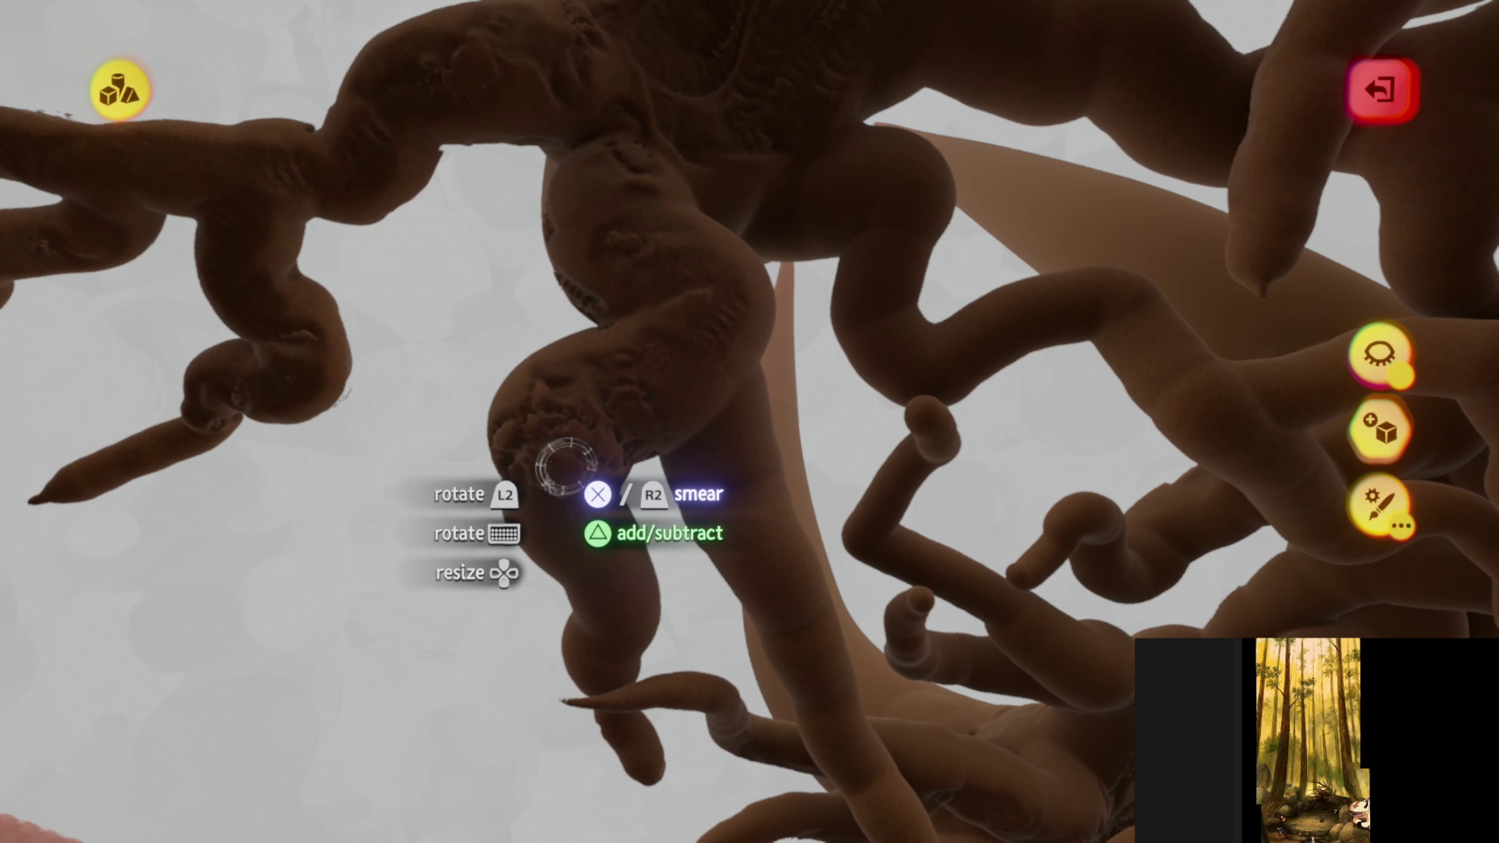
{"action": "mouse_move", "coordinate": [633, 648]}
{"action": "middle_mouse_down"}
{"action": "mouse_move", "coordinate": [600, 488]}
{"action": "mouse_move", "coordinate": [634, 234]}
{"action": "mouse_move", "coordinate": [641, 378]}
{"action": "mouse_move", "coordinate": [672, 424]}
{"action": "mouse_move", "coordinate": [763, 344]}
{"action": "mouse_move", "coordinate": [797, 400]}
{"action": "mouse_move", "coordinate": [837, 376]}
{"action": "middle_mouse_up"}
- Keep roughening the underside of the central root mass from several angles
{"action": "mouse_move", "coordinate": [875, 519]}
{"action": "middle_mouse_down"}
{"action": "mouse_move", "coordinate": [871, 426]}
{"action": "mouse_move", "coordinate": [643, 368]}
{"action": "mouse_move", "coordinate": [836, 455]}
{"action": "mouse_move", "coordinate": [515, 316]}
{"action": "mouse_move", "coordinate": [557, 374]}
{"action": "mouse_move", "coordinate": [523, 417]}
{"action": "mouse_move", "coordinate": [459, 273]}
{"action": "middle_mouse_up"}
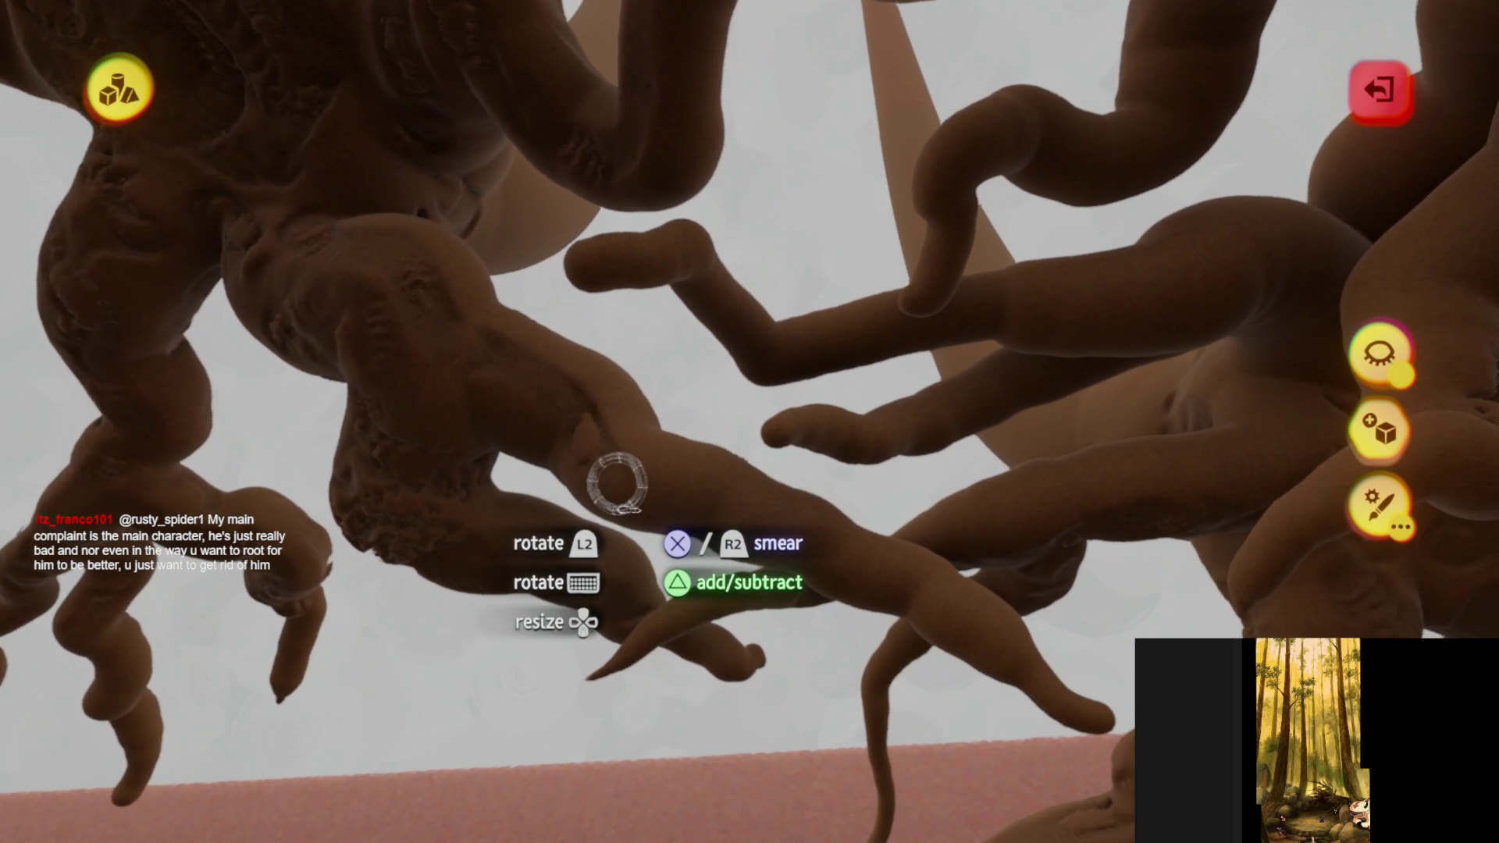
{"action": "middle_click_drag", "start_coordinate": [617, 484], "coordinate": [728, 556]}
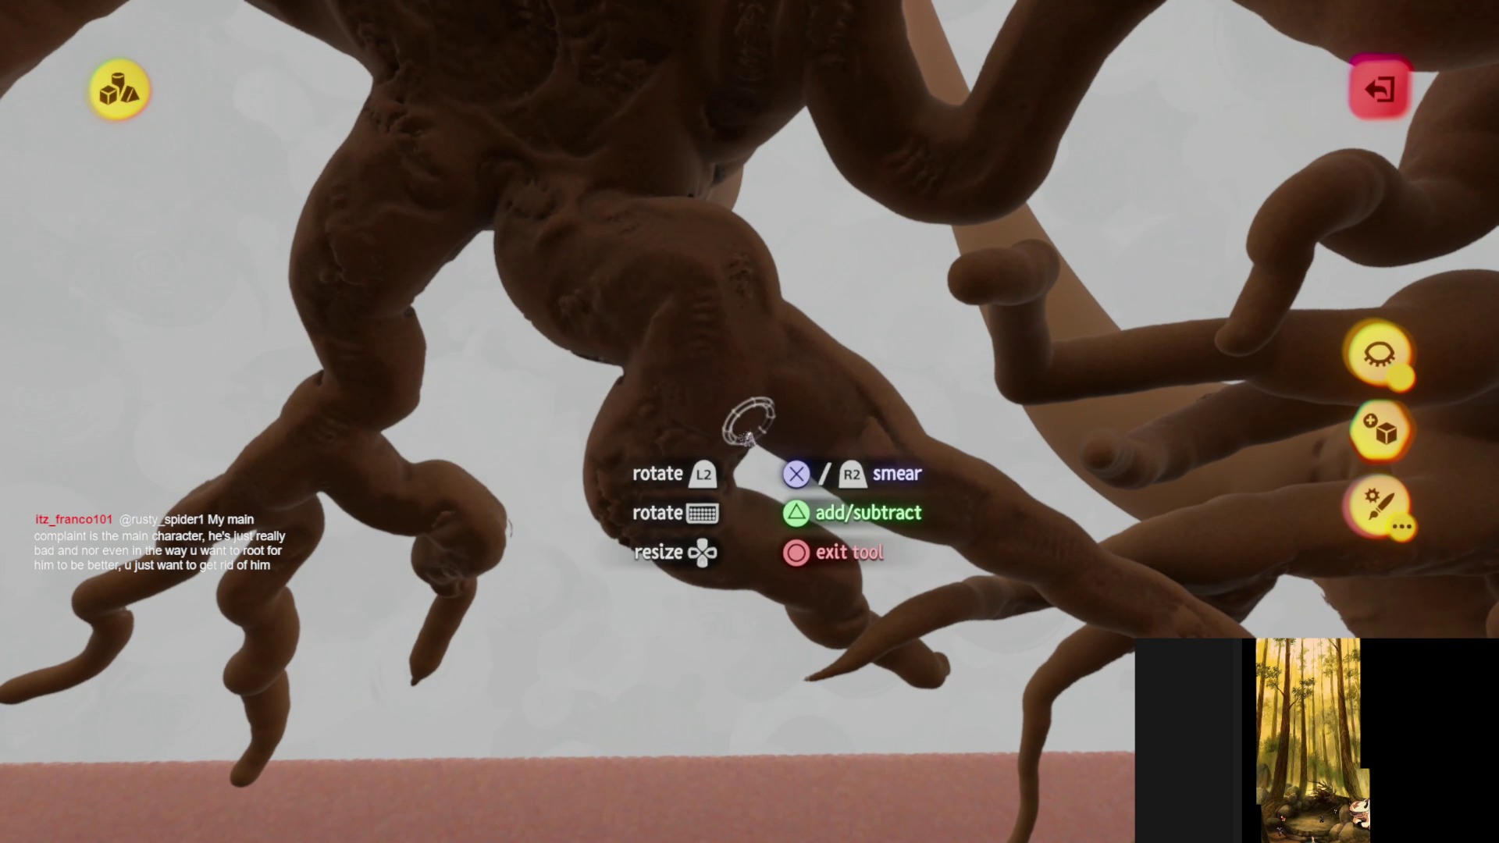
{"action": "mouse_move", "coordinate": [748, 421]}
{"action": "middle_mouse_down"}
{"action": "mouse_move", "coordinate": [722, 496]}
{"action": "mouse_move", "coordinate": [746, 558]}
{"action": "mouse_move", "coordinate": [776, 359]}
{"action": "mouse_move", "coordinate": [765, 413]}
{"action": "middle_mouse_up"}
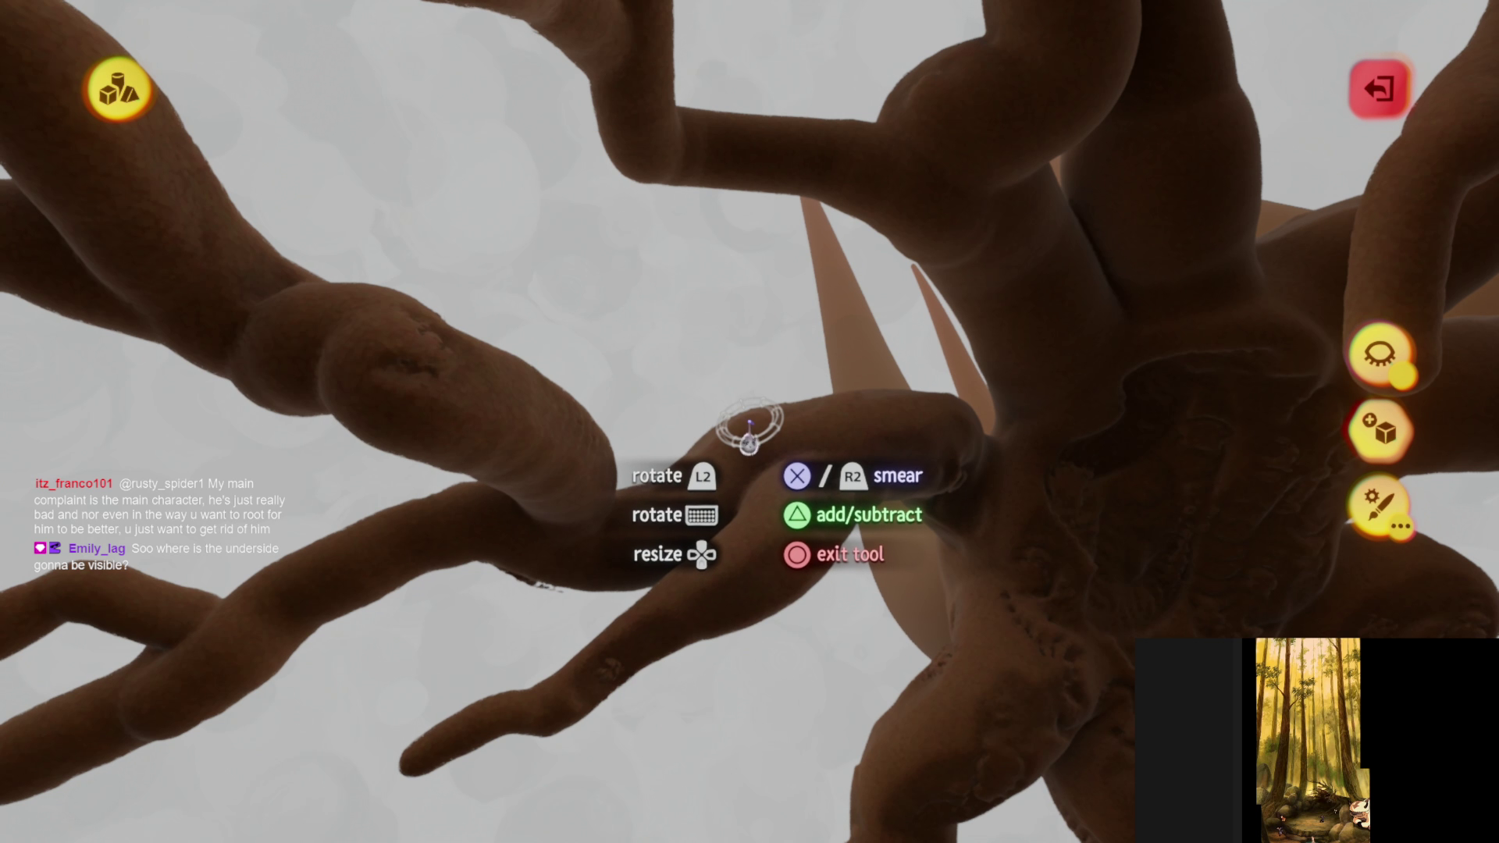
{"action": "mouse_move", "coordinate": [747, 437]}
{"action": "middle_mouse_down"}
{"action": "mouse_move", "coordinate": [691, 480]}
{"action": "mouse_move", "coordinate": [824, 370]}
{"action": "middle_mouse_up"}
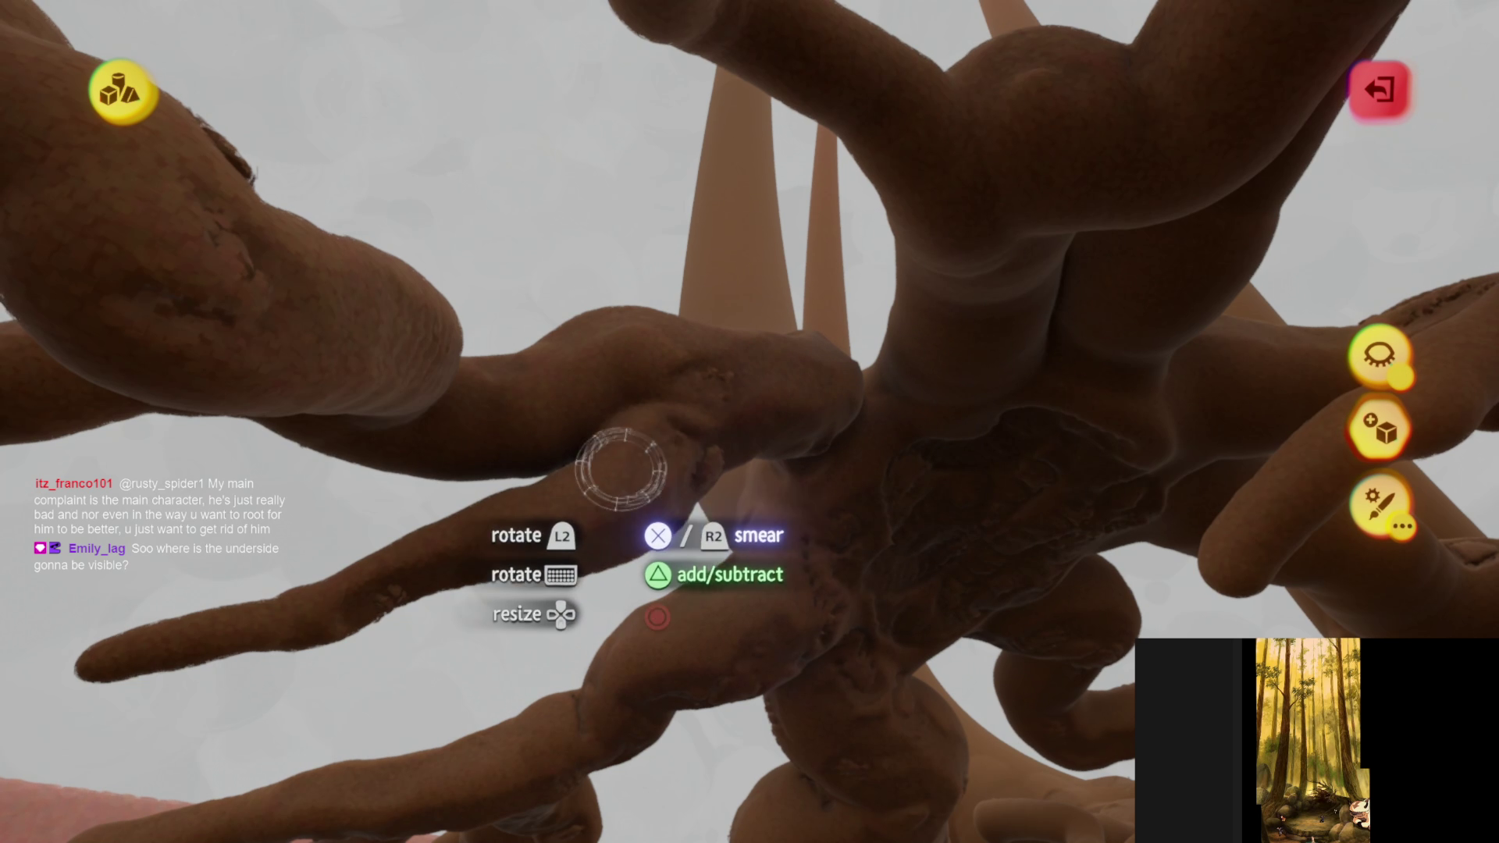
{"action": "mouse_move", "coordinate": [621, 468]}
{"action": "middle_mouse_down"}
{"action": "mouse_move", "coordinate": [803, 495]}
{"action": "mouse_move", "coordinate": [797, 453]}
{"action": "middle_mouse_up"}
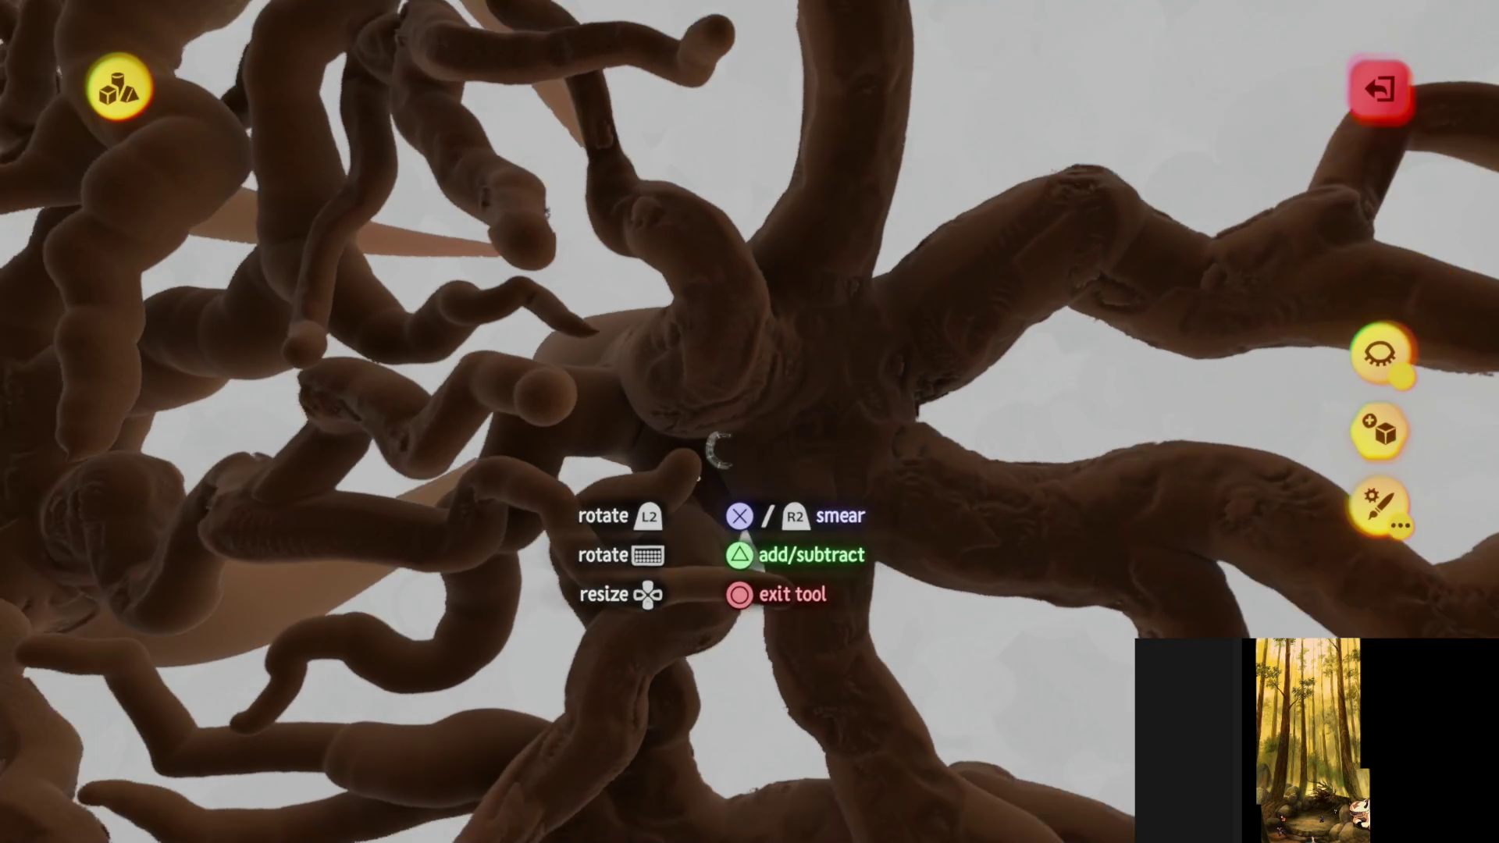
{"action": "mouse_move", "coordinate": [718, 451]}
{"action": "middle_mouse_down"}
{"action": "mouse_move", "coordinate": [703, 455]}
{"action": "mouse_move", "coordinate": [750, 248]}
{"action": "mouse_move", "coordinate": [669, 318]}
{"action": "mouse_move", "coordinate": [713, 452]}
{"action": "mouse_move", "coordinate": [679, 445]}
{"action": "mouse_move", "coordinate": [706, 529]}
{"action": "mouse_move", "coordinate": [628, 543]}
{"action": "mouse_move", "coordinate": [574, 466]}
{"action": "mouse_move", "coordinate": [683, 488]}
{"action": "middle_mouse_up"}
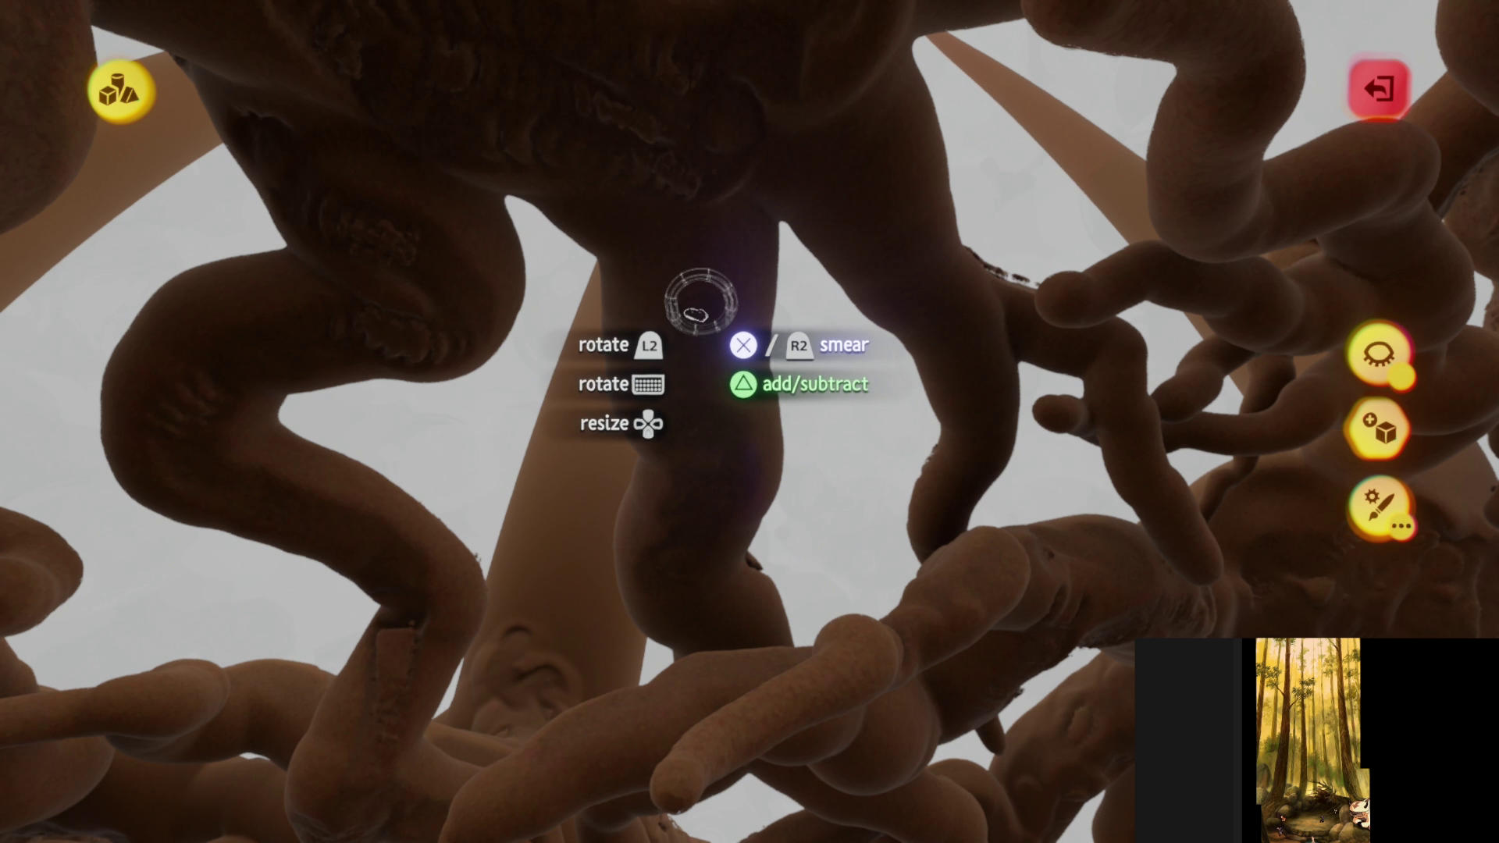
{"action": "mouse_move", "coordinate": [695, 294]}
{"action": "middle_mouse_down"}
{"action": "mouse_move", "coordinate": [703, 234]}
{"action": "mouse_move", "coordinate": [606, 126]}
{"action": "middle_mouse_up"}
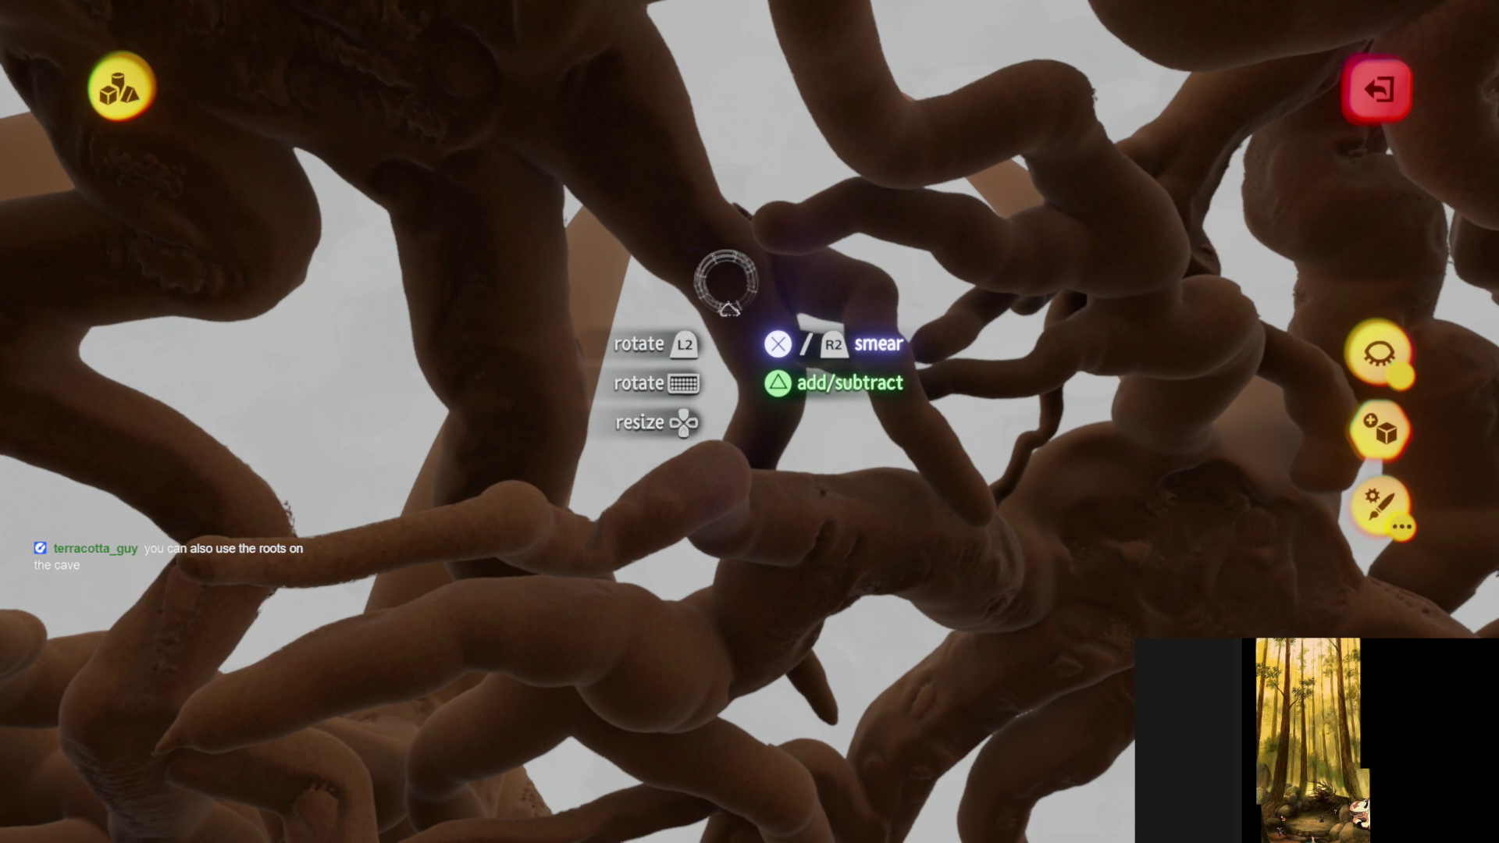
{"action": "mouse_move", "coordinate": [702, 335]}
{"action": "middle_mouse_down"}
{"action": "mouse_move", "coordinate": [552, 234]}
{"action": "mouse_move", "coordinate": [741, 422]}
{"action": "middle_mouse_up"}
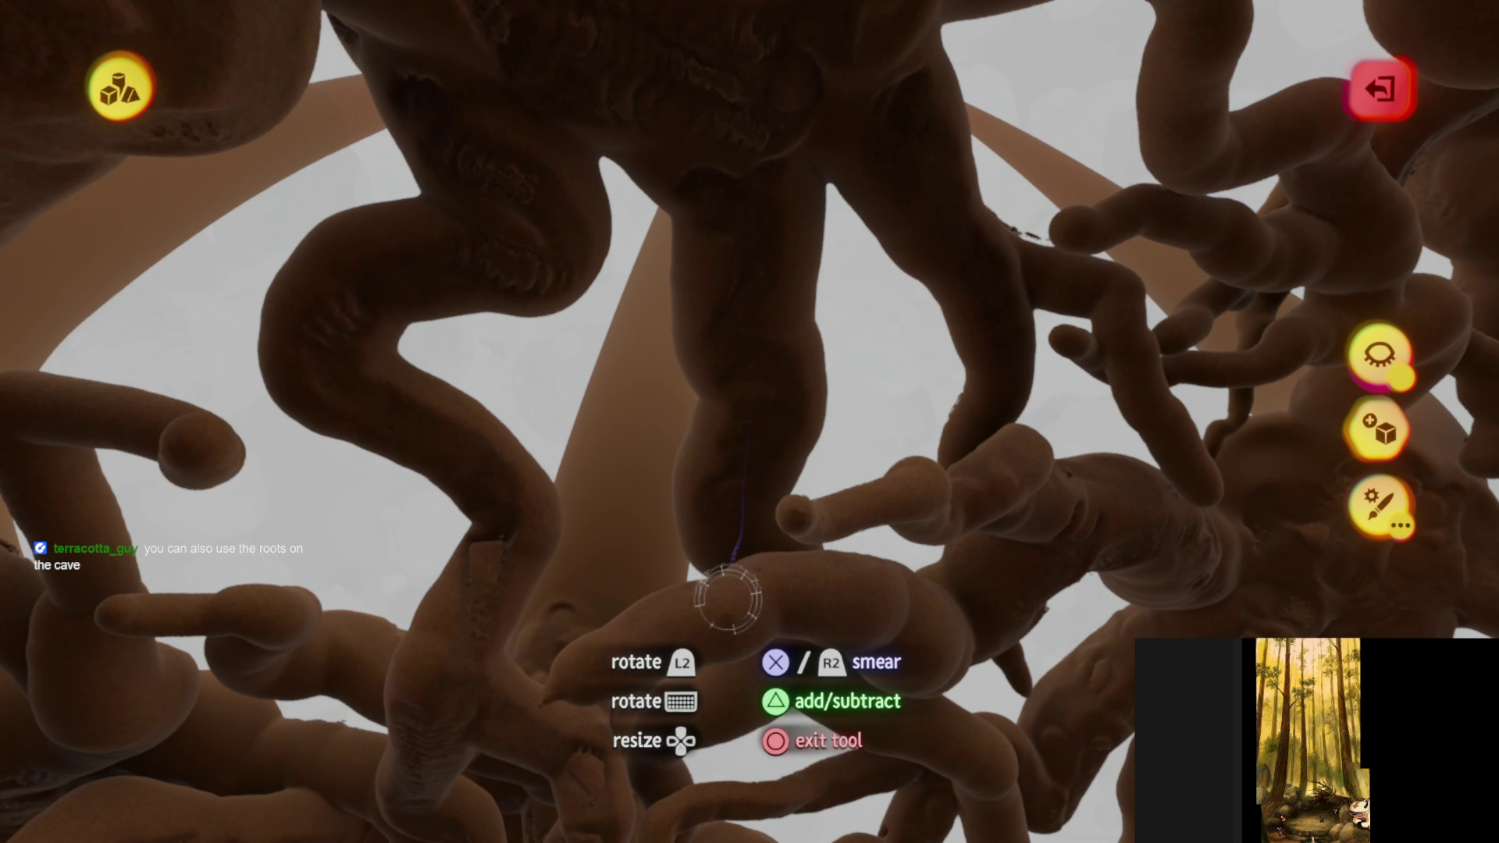
{"action": "middle_click_drag", "start_coordinate": [726, 597], "coordinate": [690, 594]}
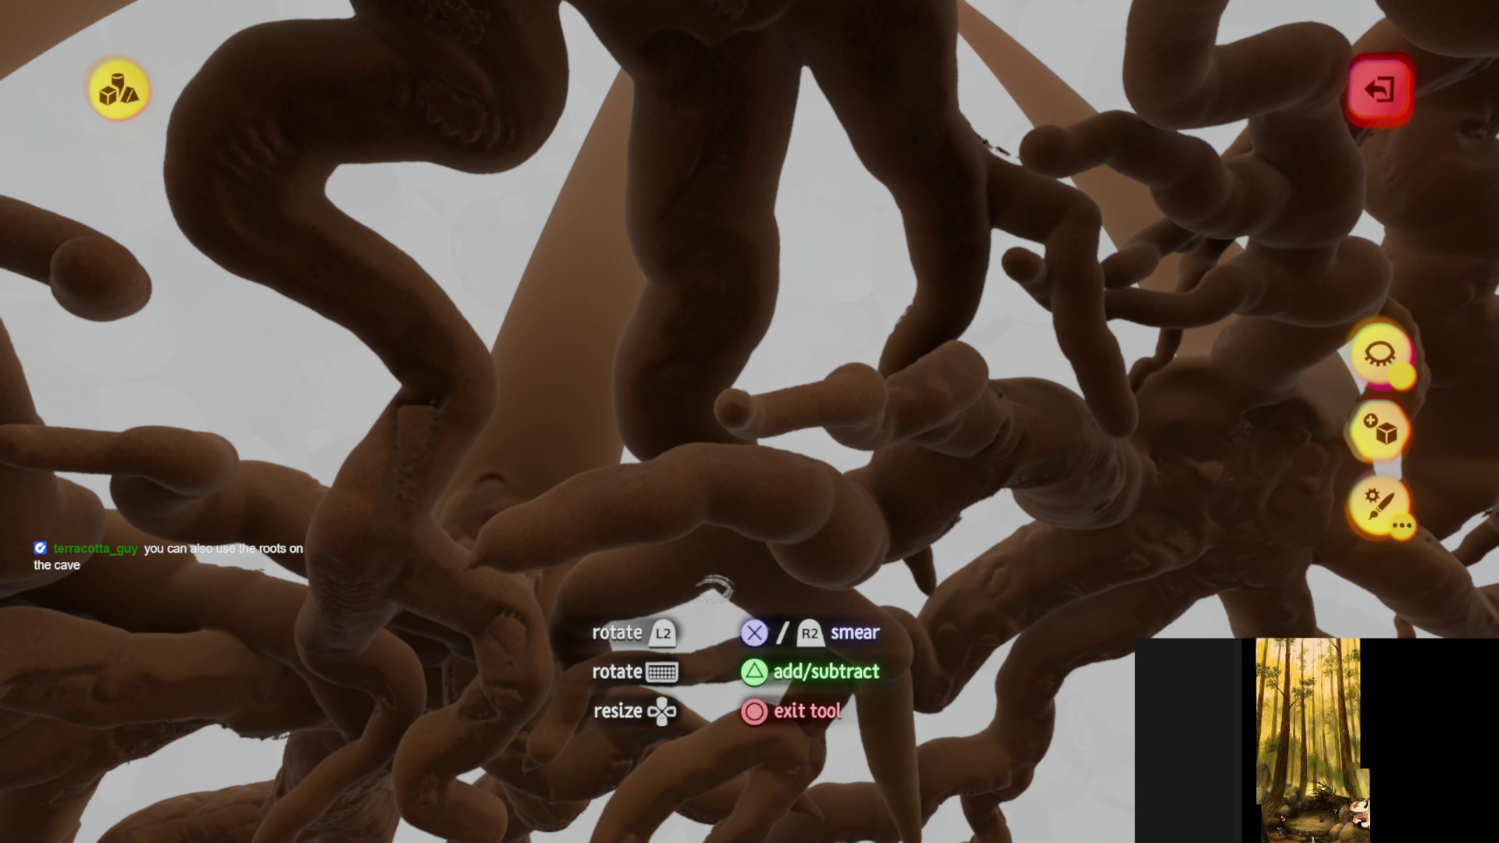
{"action": "mouse_move", "coordinate": [712, 590]}
{"action": "middle_mouse_down"}
{"action": "mouse_move", "coordinate": [758, 549]}
{"action": "mouse_move", "coordinate": [697, 583]}
{"action": "mouse_move", "coordinate": [671, 409]}
{"action": "mouse_move", "coordinate": [691, 371]}
{"action": "mouse_move", "coordinate": [791, 485]}
{"action": "mouse_move", "coordinate": [634, 368]}
{"action": "mouse_move", "coordinate": [606, 378]}
{"action": "mouse_move", "coordinate": [699, 480]}
{"action": "mouse_move", "coordinate": [702, 453]}
{"action": "mouse_move", "coordinate": [831, 434]}
{"action": "mouse_move", "coordinate": [837, 398]}
{"action": "mouse_move", "coordinate": [747, 384]}
{"action": "mouse_move", "coordinate": [600, 448]}
{"action": "mouse_move", "coordinate": [683, 546]}
{"action": "mouse_move", "coordinate": [687, 576]}
{"action": "mouse_move", "coordinate": [701, 460]}
{"action": "middle_mouse_up"}
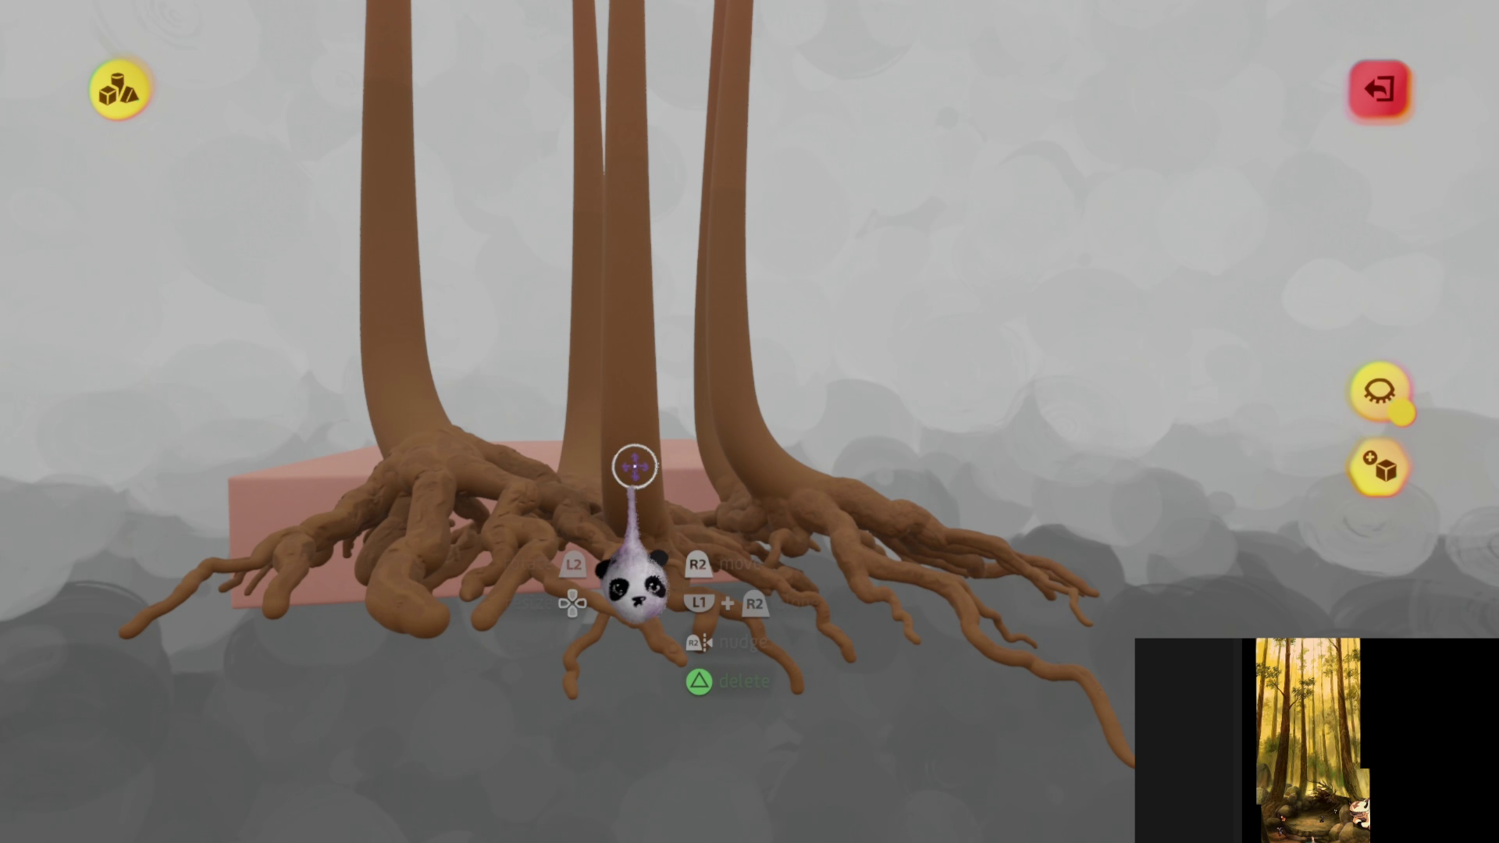
- Leave sculpt mode, fly into the root tangle, and switch back to sculpting it
{"action": "key", "text": "Escape"}
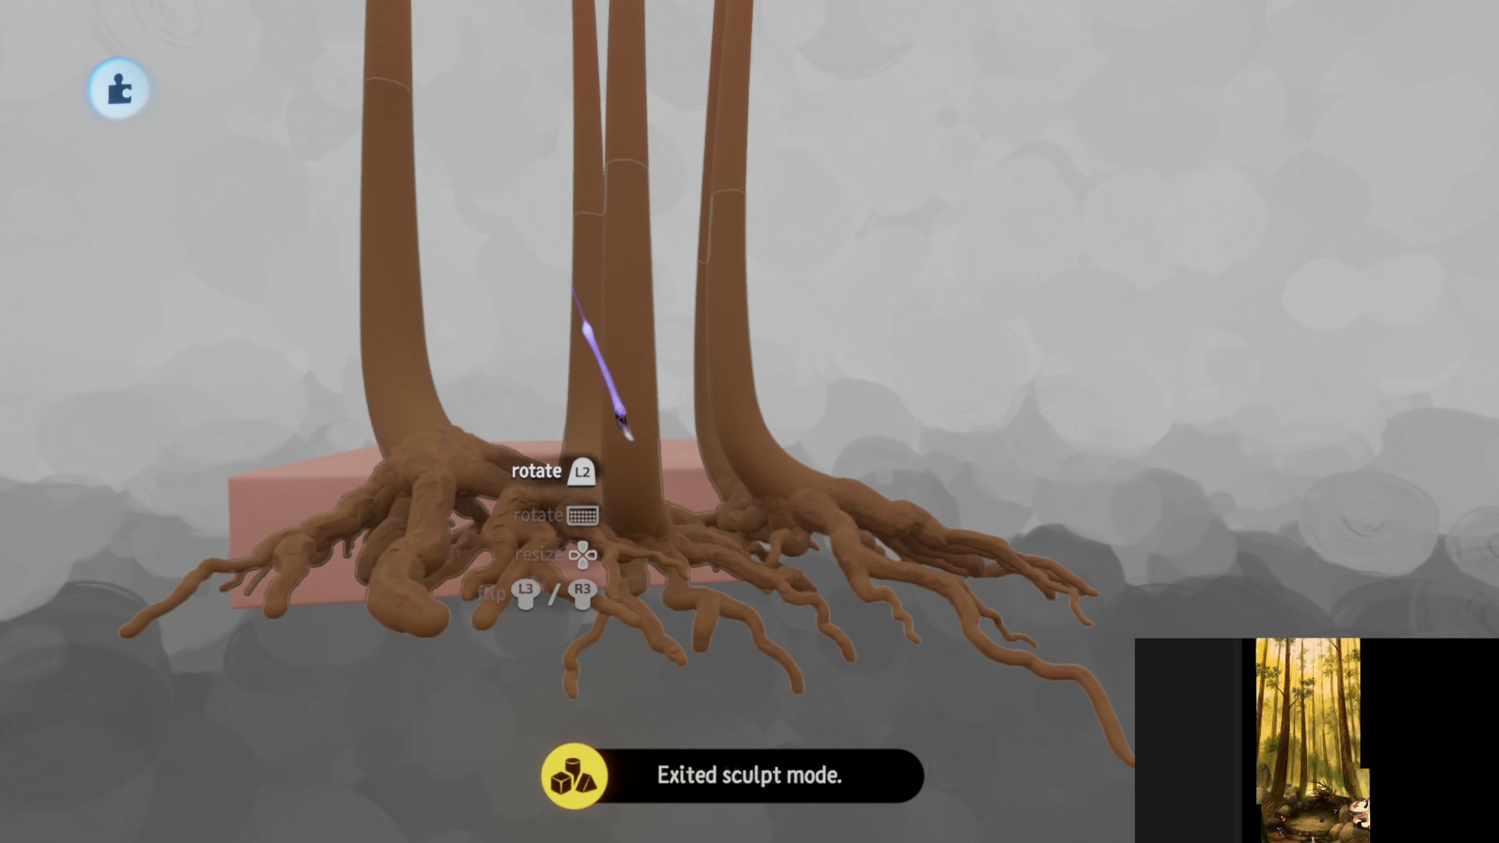
{"action": "mouse_move", "coordinate": [624, 433]}
{"action": "middle_mouse_down"}
{"action": "mouse_move", "coordinate": [669, 519]}
{"action": "mouse_move", "coordinate": [569, 419]}
{"action": "mouse_move", "coordinate": [769, 582]}
{"action": "mouse_move", "coordinate": [779, 625]}
{"action": "mouse_move", "coordinate": [679, 552]}
{"action": "mouse_move", "coordinate": [669, 568]}
{"action": "mouse_move", "coordinate": [658, 554]}
{"action": "mouse_move", "coordinate": [653, 478]}
{"action": "mouse_move", "coordinate": [710, 284]}
{"action": "middle_mouse_up"}
{"action": "right_click", "coordinate": [789, 224]}
{"action": "left_click", "coordinate": [789, 224]}
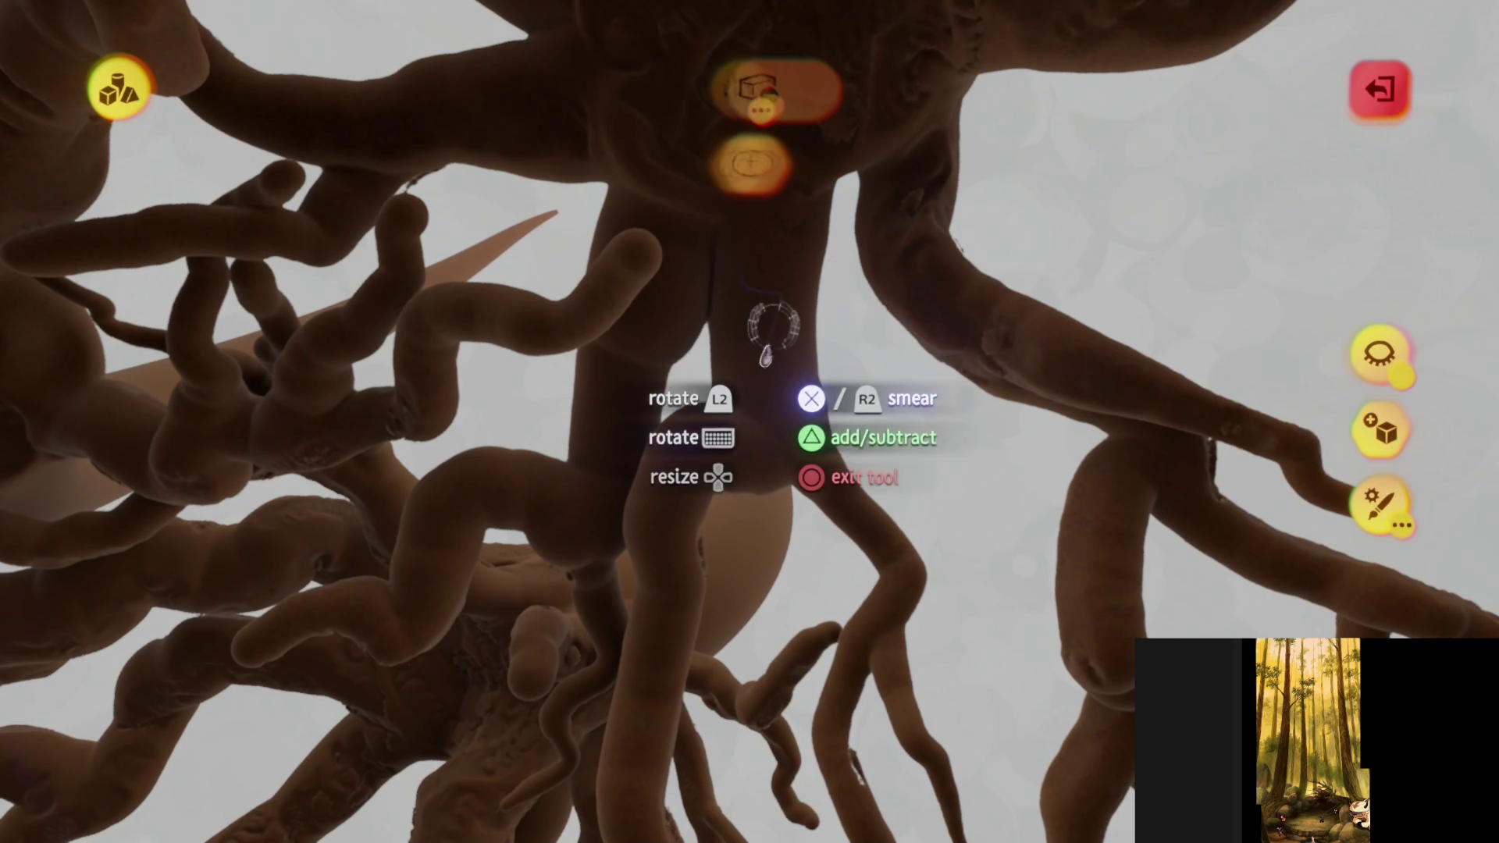
- Smear more bark-like texture into the roots from below while orbiting them
{"action": "mouse_move", "coordinate": [769, 332]}
{"action": "middle_mouse_down"}
{"action": "mouse_move", "coordinate": [769, 251]}
{"action": "mouse_move", "coordinate": [754, 347]}
{"action": "middle_mouse_up"}
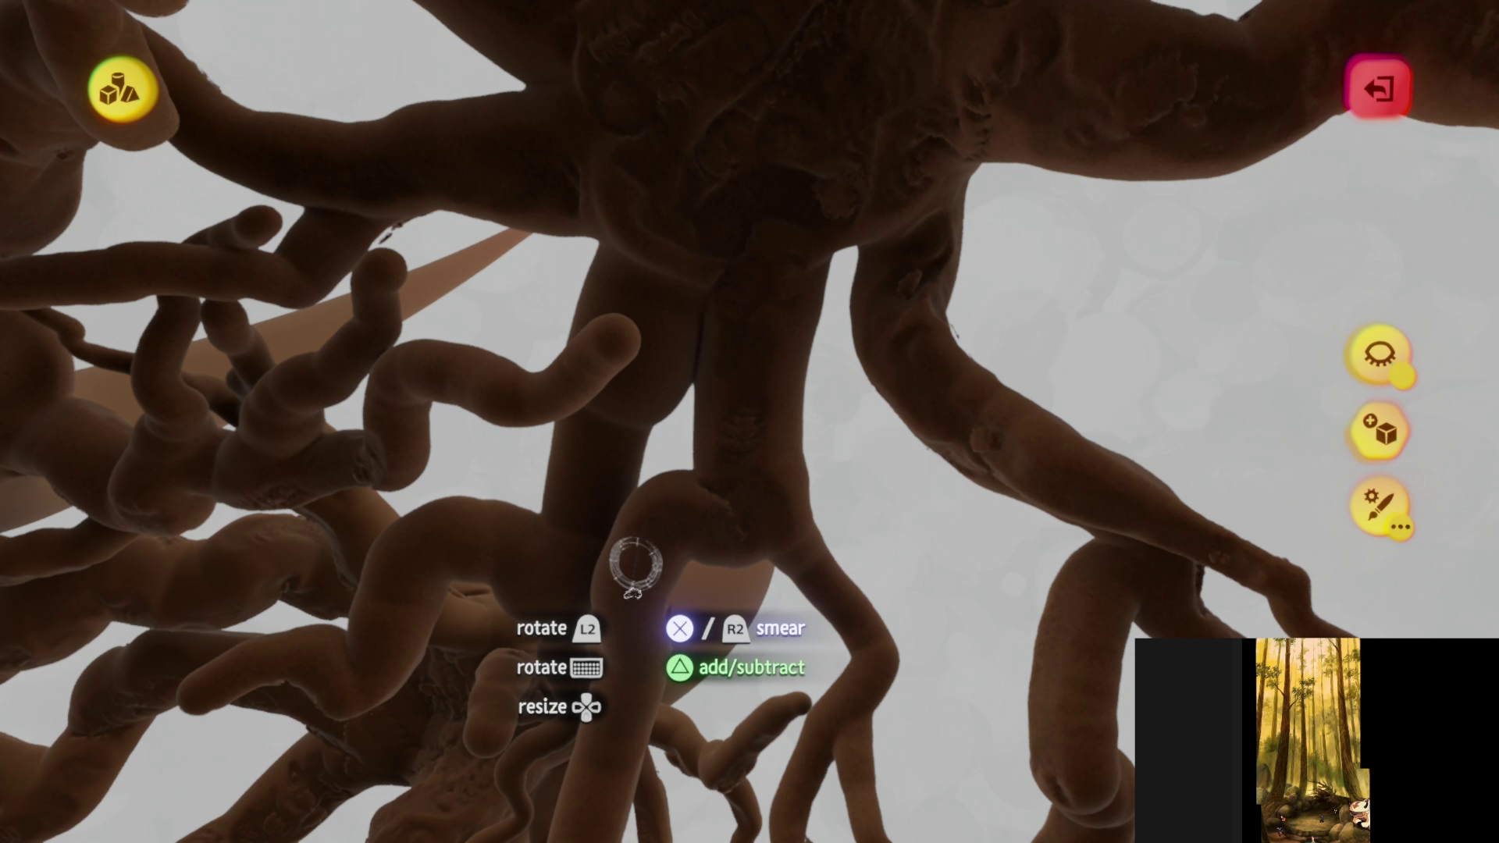
{"action": "mouse_move", "coordinate": [635, 567]}
{"action": "middle_mouse_down"}
{"action": "mouse_move", "coordinate": [749, 338]}
{"action": "mouse_move", "coordinate": [733, 502]}
{"action": "mouse_move", "coordinate": [676, 337]}
{"action": "mouse_move", "coordinate": [616, 480]}
{"action": "middle_mouse_up"}
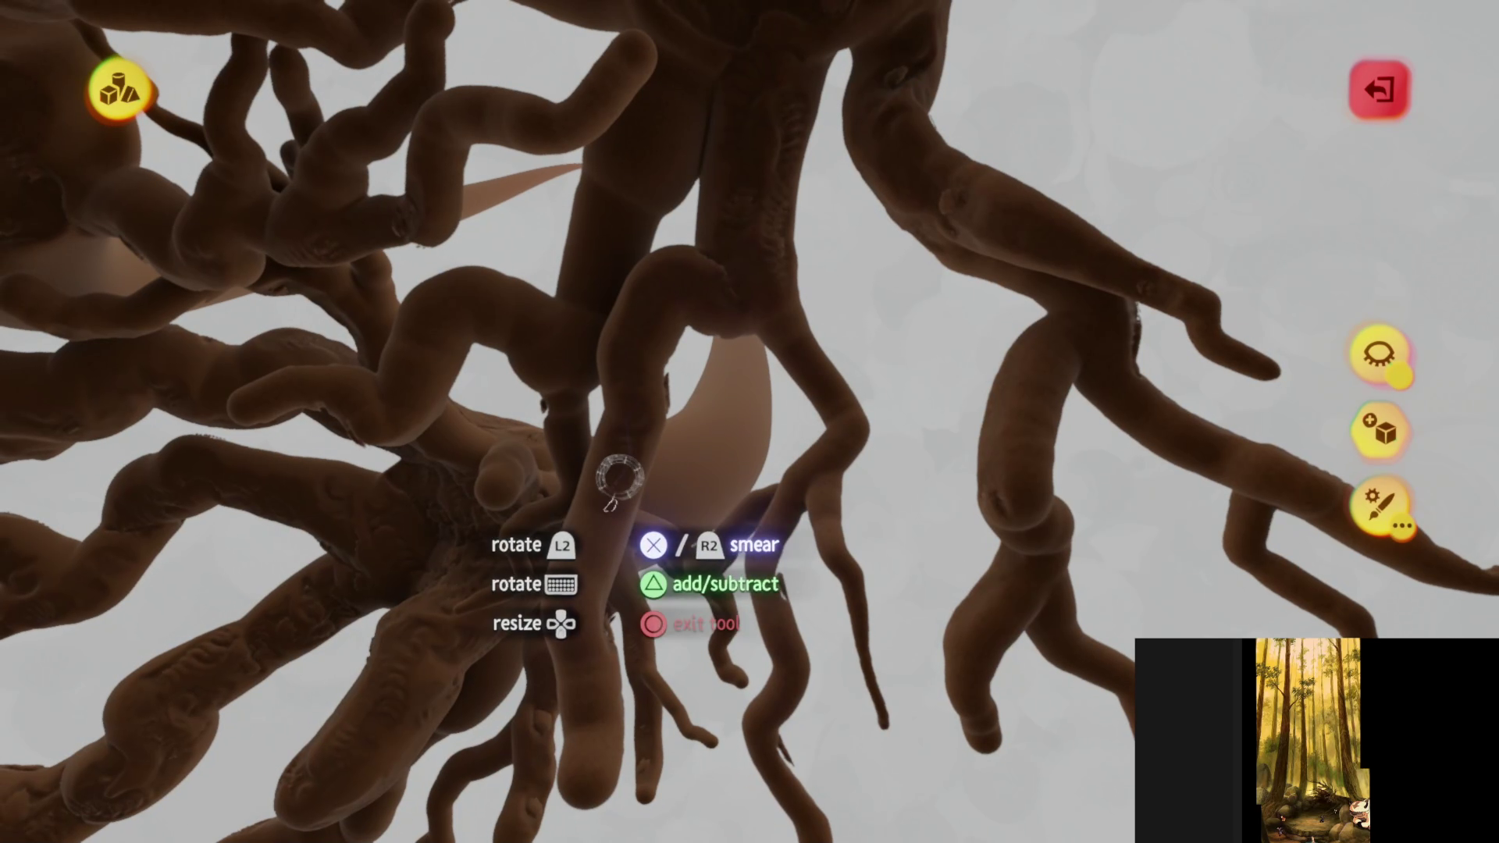
{"action": "mouse_move", "coordinate": [591, 691]}
{"action": "middle_mouse_down"}
{"action": "mouse_move", "coordinate": [726, 493]}
{"action": "mouse_move", "coordinate": [720, 470]}
{"action": "mouse_move", "coordinate": [862, 472]}
{"action": "mouse_move", "coordinate": [736, 521]}
{"action": "mouse_move", "coordinate": [663, 367]}
{"action": "mouse_move", "coordinate": [560, 344]}
{"action": "mouse_move", "coordinate": [630, 434]}
{"action": "mouse_move", "coordinate": [754, 420]}
{"action": "mouse_move", "coordinate": [793, 452]}
{"action": "middle_mouse_up"}
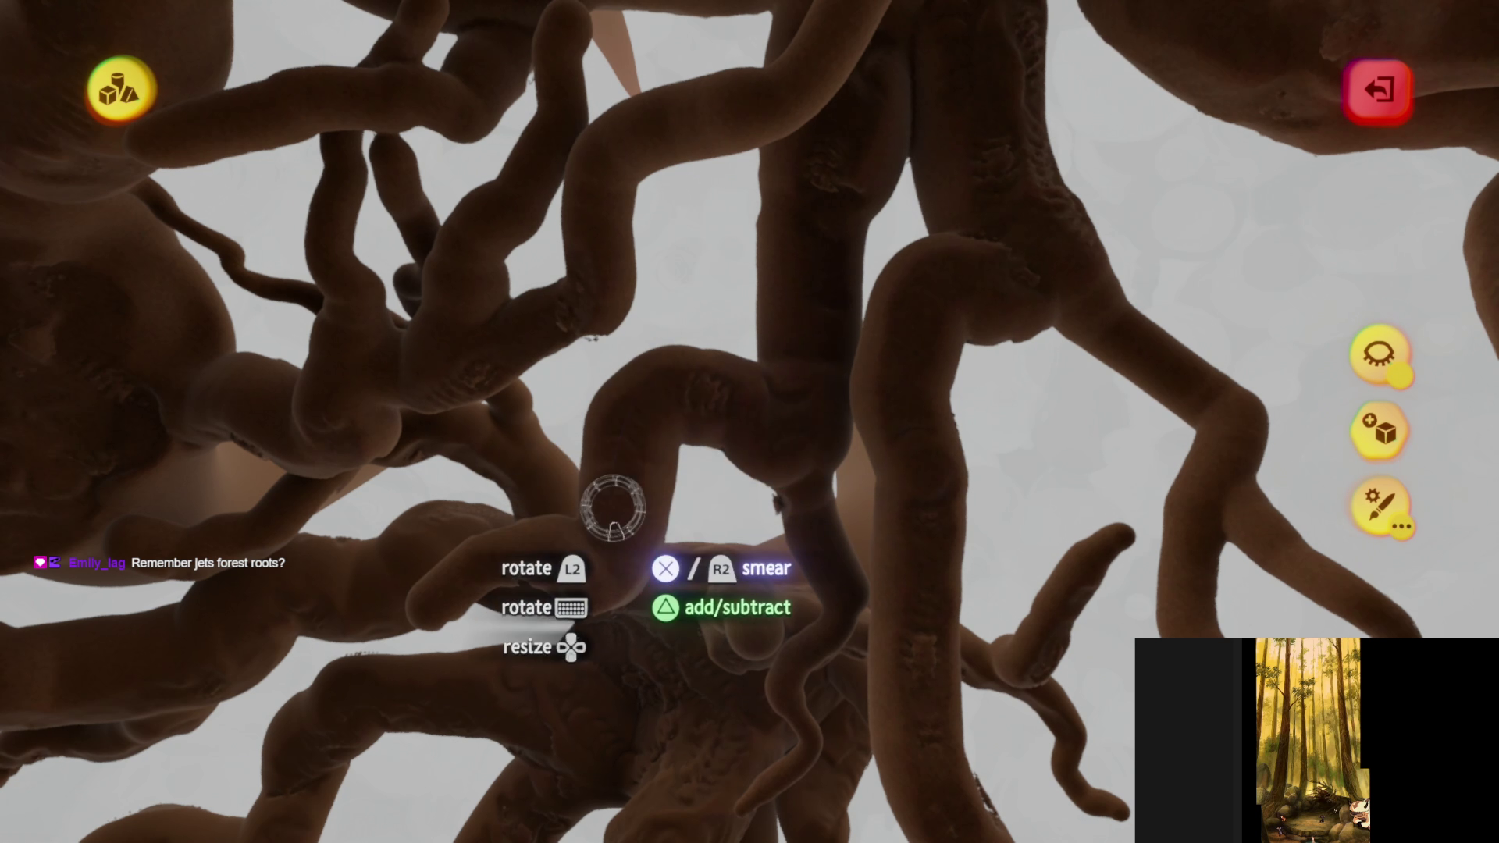
{"action": "mouse_move", "coordinate": [613, 507]}
{"action": "middle_mouse_down"}
{"action": "mouse_move", "coordinate": [605, 592]}
{"action": "mouse_move", "coordinate": [656, 601]}
{"action": "mouse_move", "coordinate": [651, 639]}
{"action": "mouse_move", "coordinate": [631, 480]}
{"action": "mouse_move", "coordinate": [677, 596]}
{"action": "mouse_move", "coordinate": [701, 553]}
{"action": "mouse_move", "coordinate": [617, 467]}
{"action": "mouse_move", "coordinate": [672, 558]}
{"action": "mouse_move", "coordinate": [638, 527]}
{"action": "mouse_move", "coordinate": [613, 441]}
{"action": "mouse_move", "coordinate": [727, 515]}
{"action": "mouse_move", "coordinate": [706, 497]}
{"action": "mouse_move", "coordinate": [712, 562]}
{"action": "mouse_move", "coordinate": [725, 356]}
{"action": "mouse_move", "coordinate": [738, 439]}
{"action": "middle_mouse_up"}
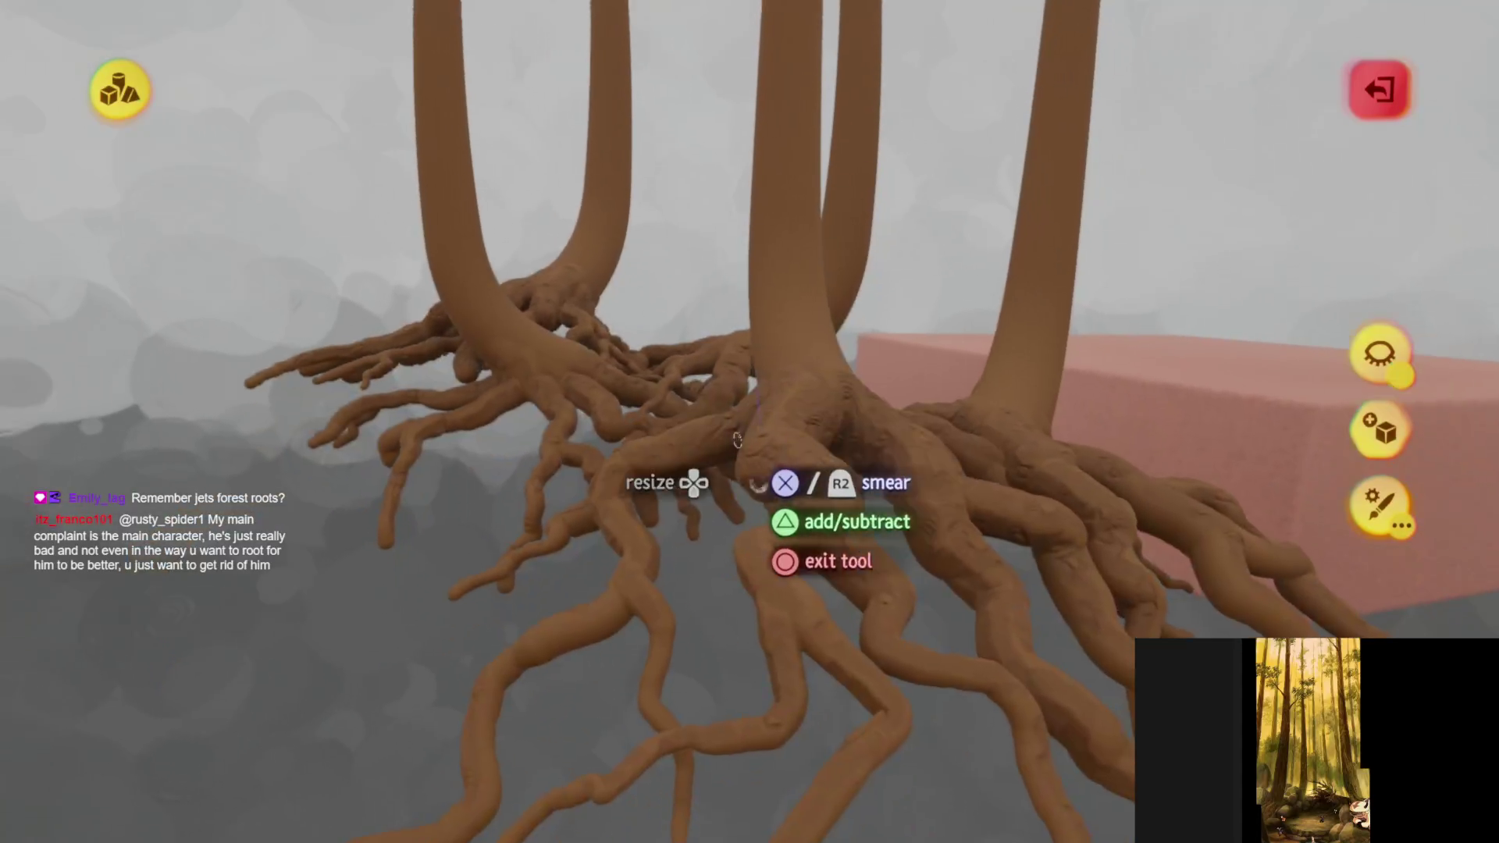
- Upload a new Private version of the tree-root element via Save Version
{"action": "key", "text": "Escape"}
{"action": "key", "text": "Escape"}
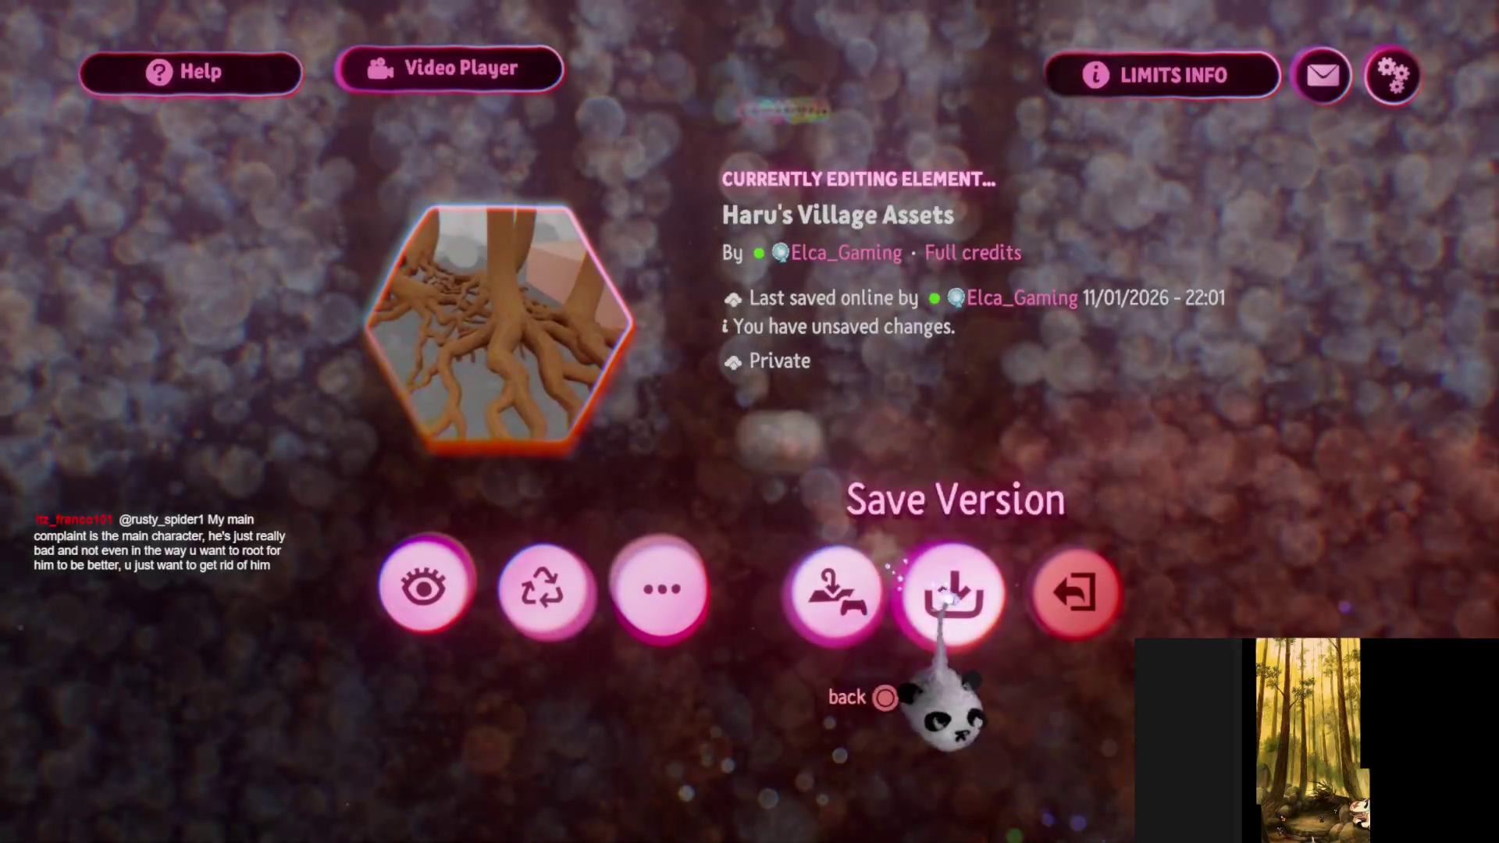
{"action": "left_click", "coordinate": [944, 599]}
{"action": "left_click", "coordinate": [1093, 502]}
{"action": "left_click", "coordinate": [1379, 63]}
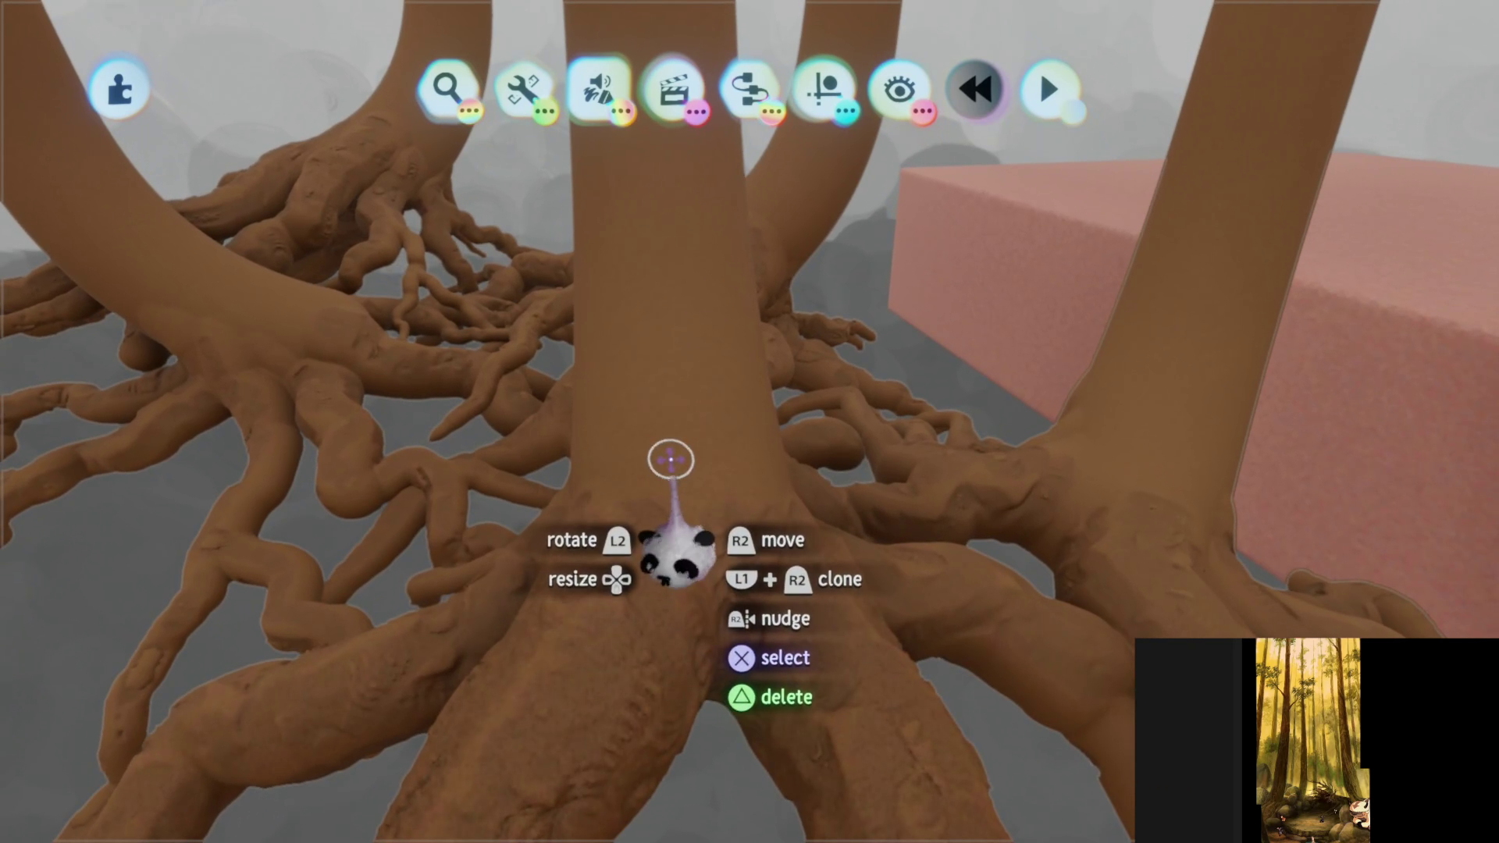
- Reshape the sculpt brush into a Sphere stretched into a long, tilted ellipse
{"action": "double_click", "coordinate": [669, 452]}
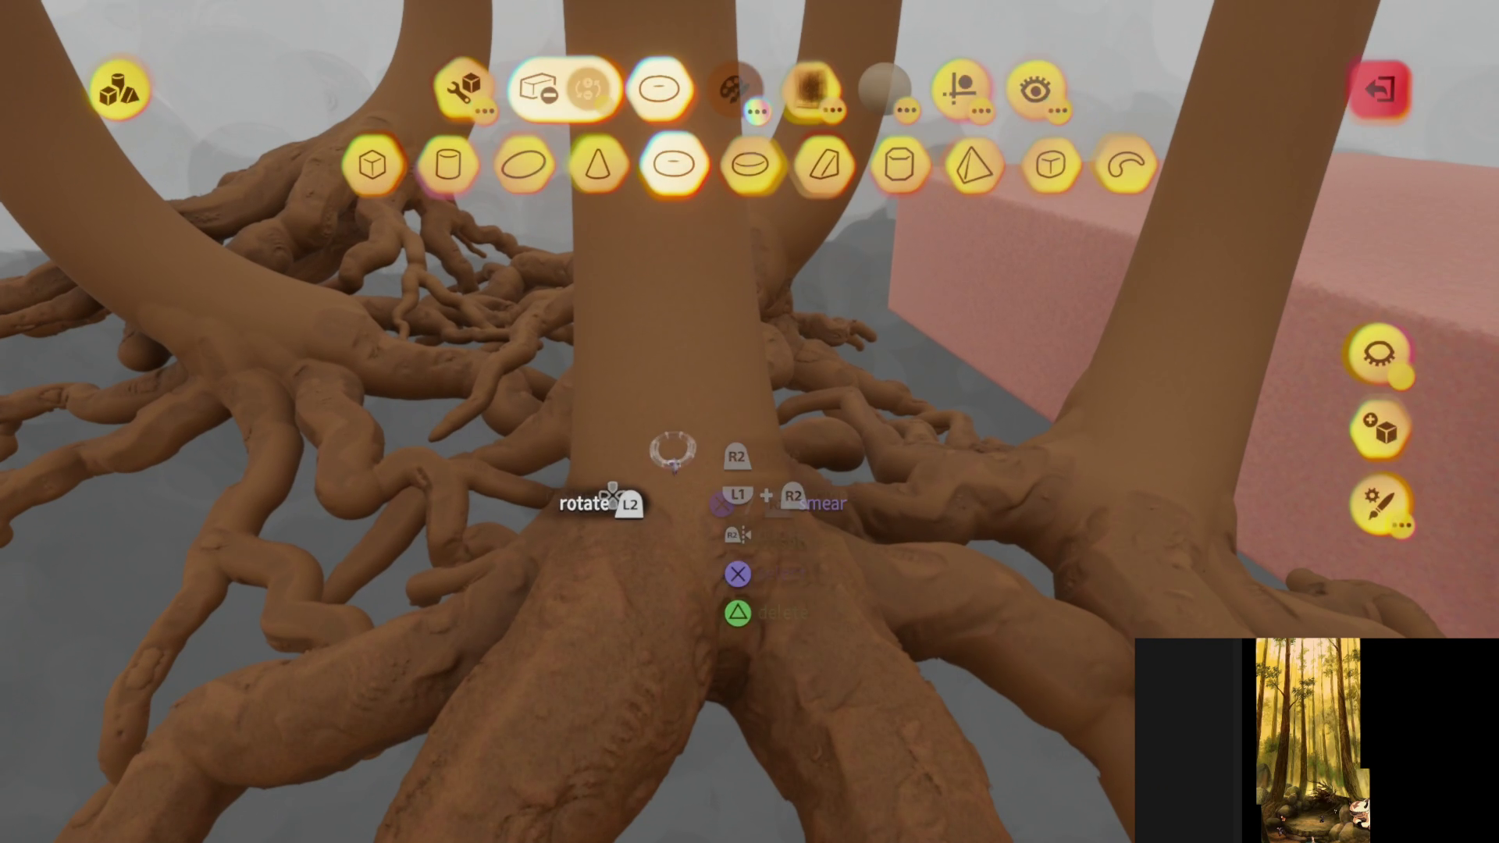
{"action": "left_click", "coordinate": [524, 160]}
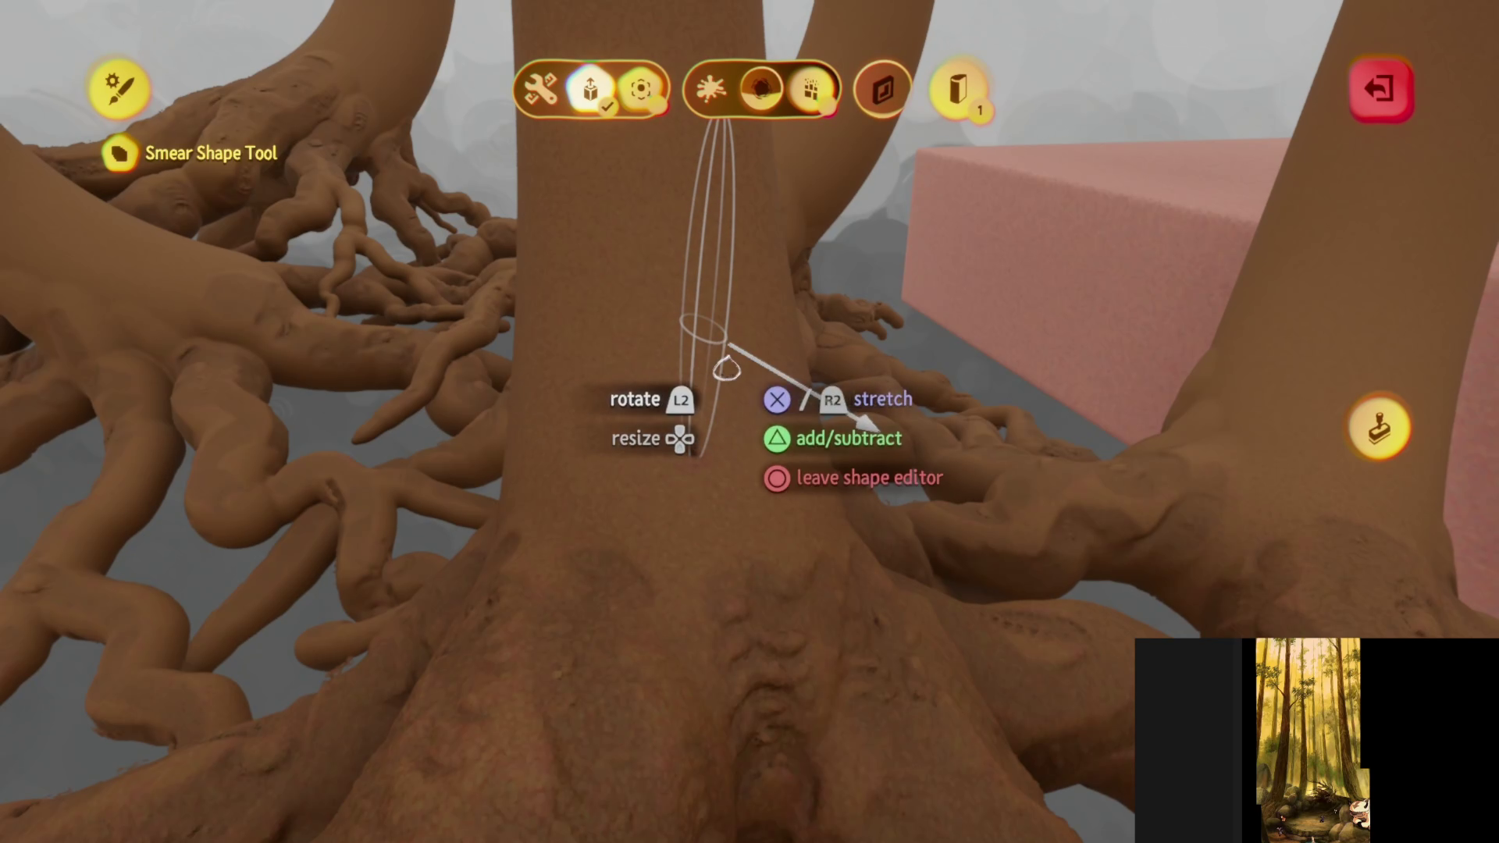
{"action": "mouse_move", "coordinate": [739, 385]}
{"action": "left_mouse_down"}
{"action": "mouse_move", "coordinate": [816, 281]}
{"action": "mouse_move", "coordinate": [686, 227]}
{"action": "mouse_move", "coordinate": [752, 471]}
{"action": "mouse_move", "coordinate": [716, 489]}
{"action": "mouse_move", "coordinate": [691, 269]}
{"action": "left_mouse_up"}
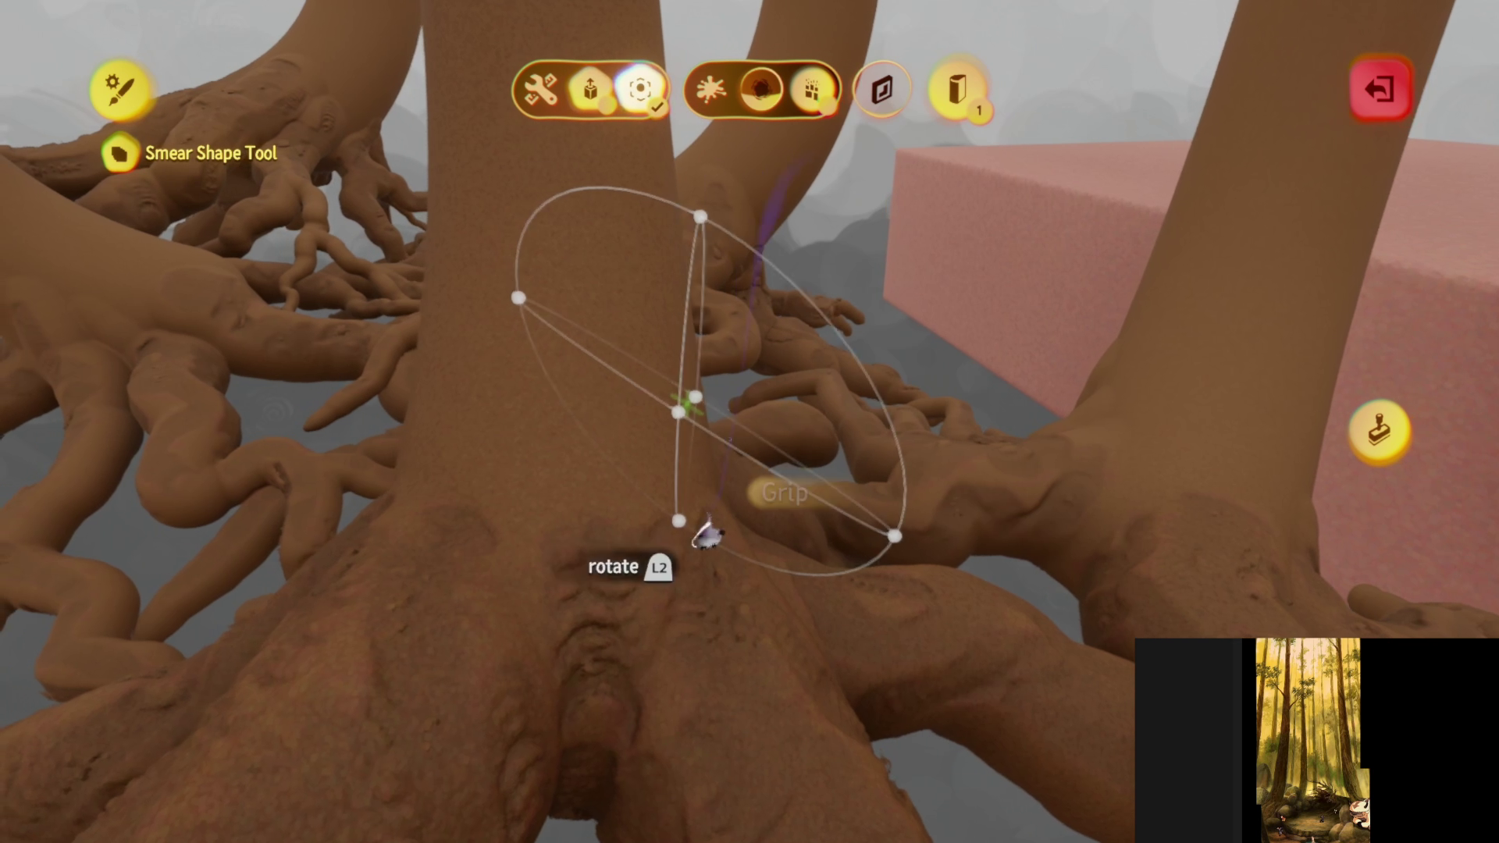
{"action": "mouse_move", "coordinate": [676, 539]}
{"action": "left_mouse_down"}
{"action": "mouse_move", "coordinate": [709, 495]}
{"action": "mouse_move", "coordinate": [692, 351]}
{"action": "left_mouse_up"}
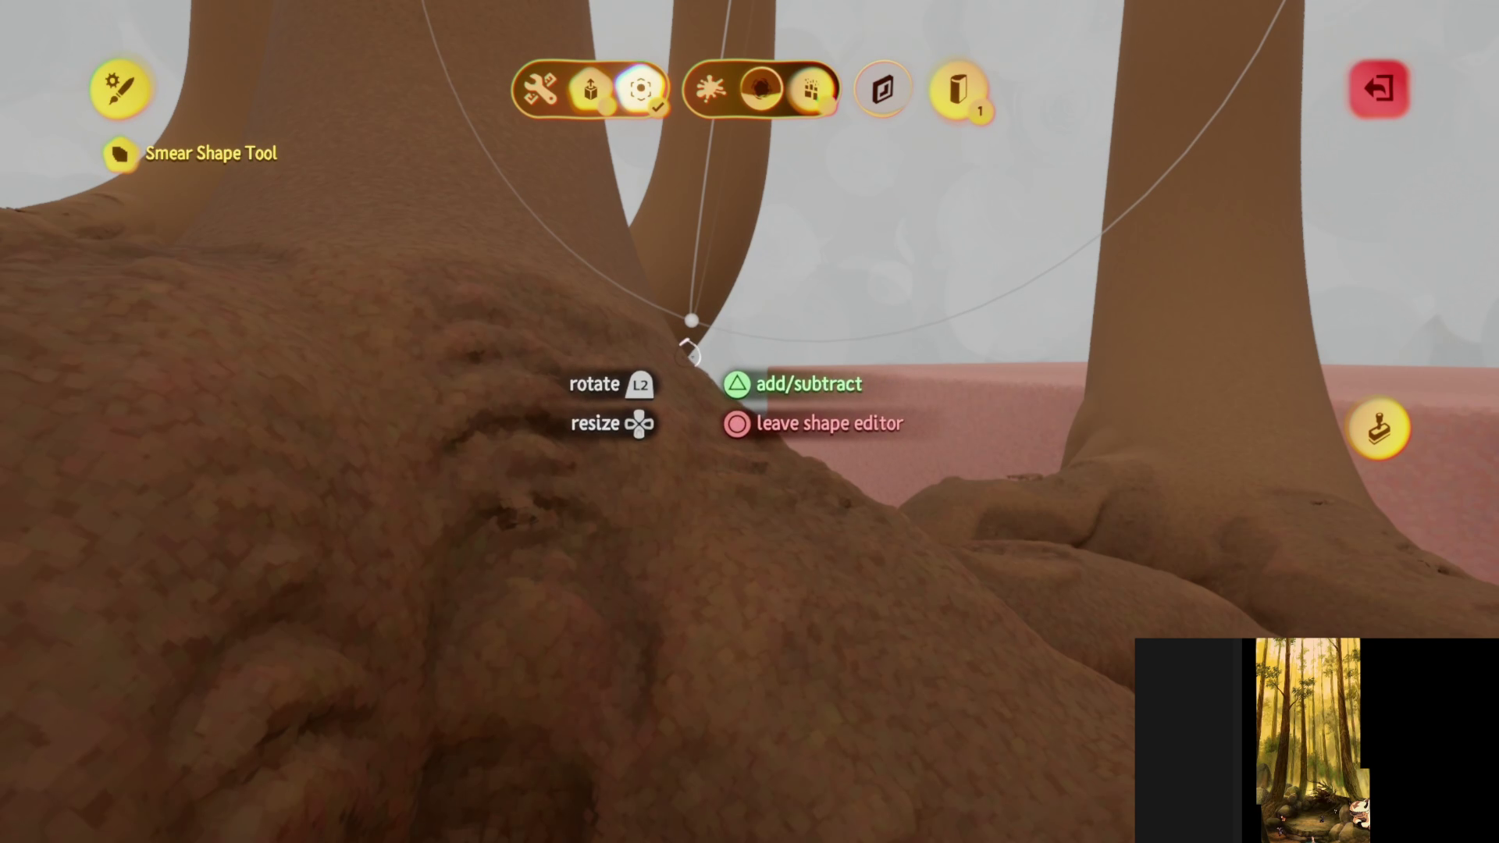
{"action": "key", "text": "Escape"}
- Smear the stretched brush into the central trunk's base, then check the brush settings
{"action": "mouse_move", "coordinate": [681, 375]}
{"action": "left_mouse_down"}
{"action": "mouse_move", "coordinate": [692, 425]}
{"action": "mouse_move", "coordinate": [659, 391]}
{"action": "mouse_move", "coordinate": [687, 473]}
{"action": "left_mouse_up"}
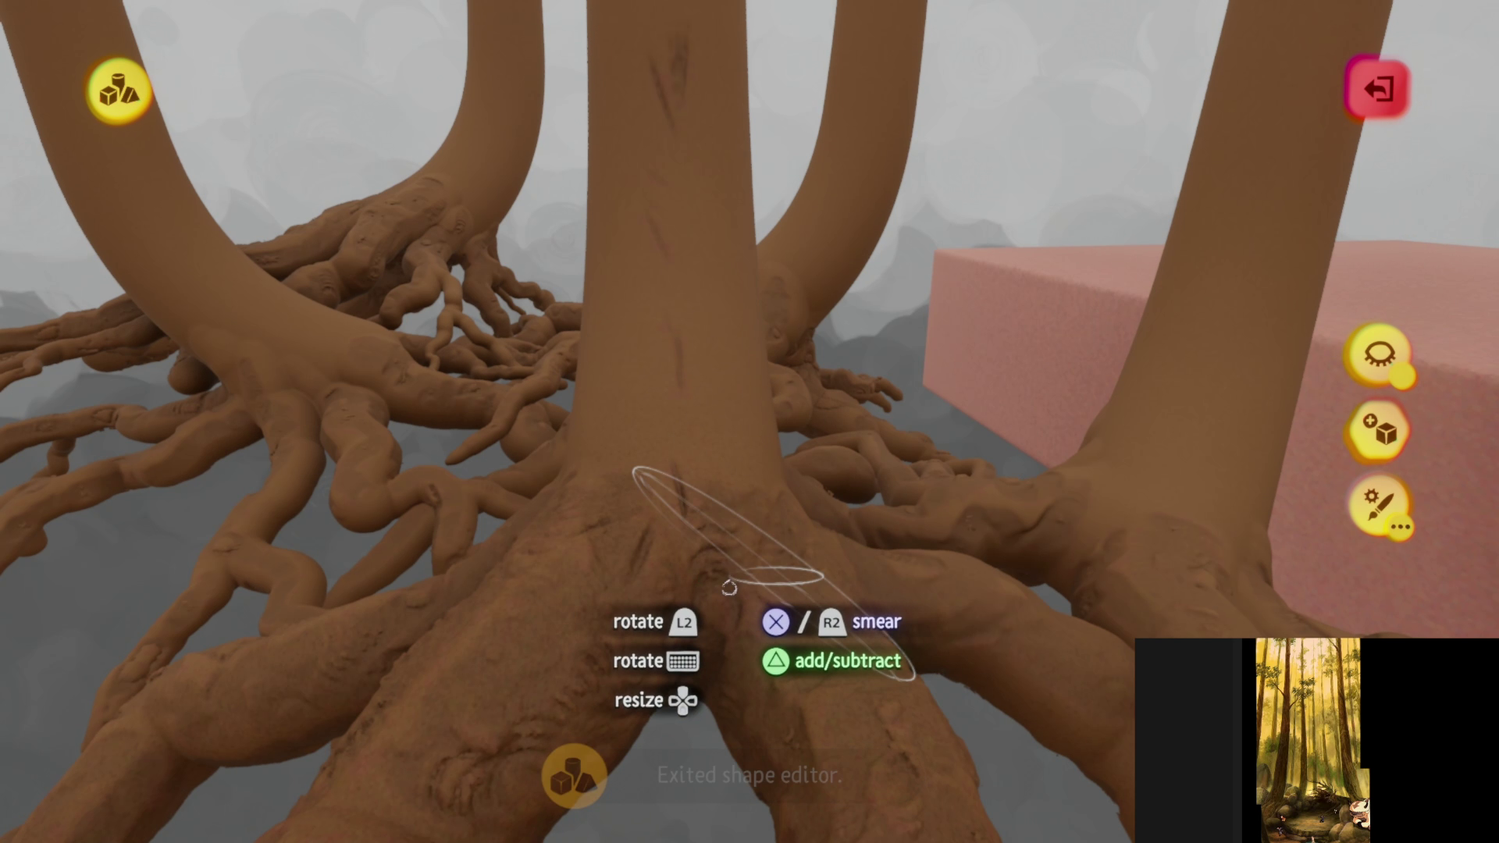
{"action": "left_click_drag", "start_coordinate": [726, 582], "coordinate": [693, 419]}
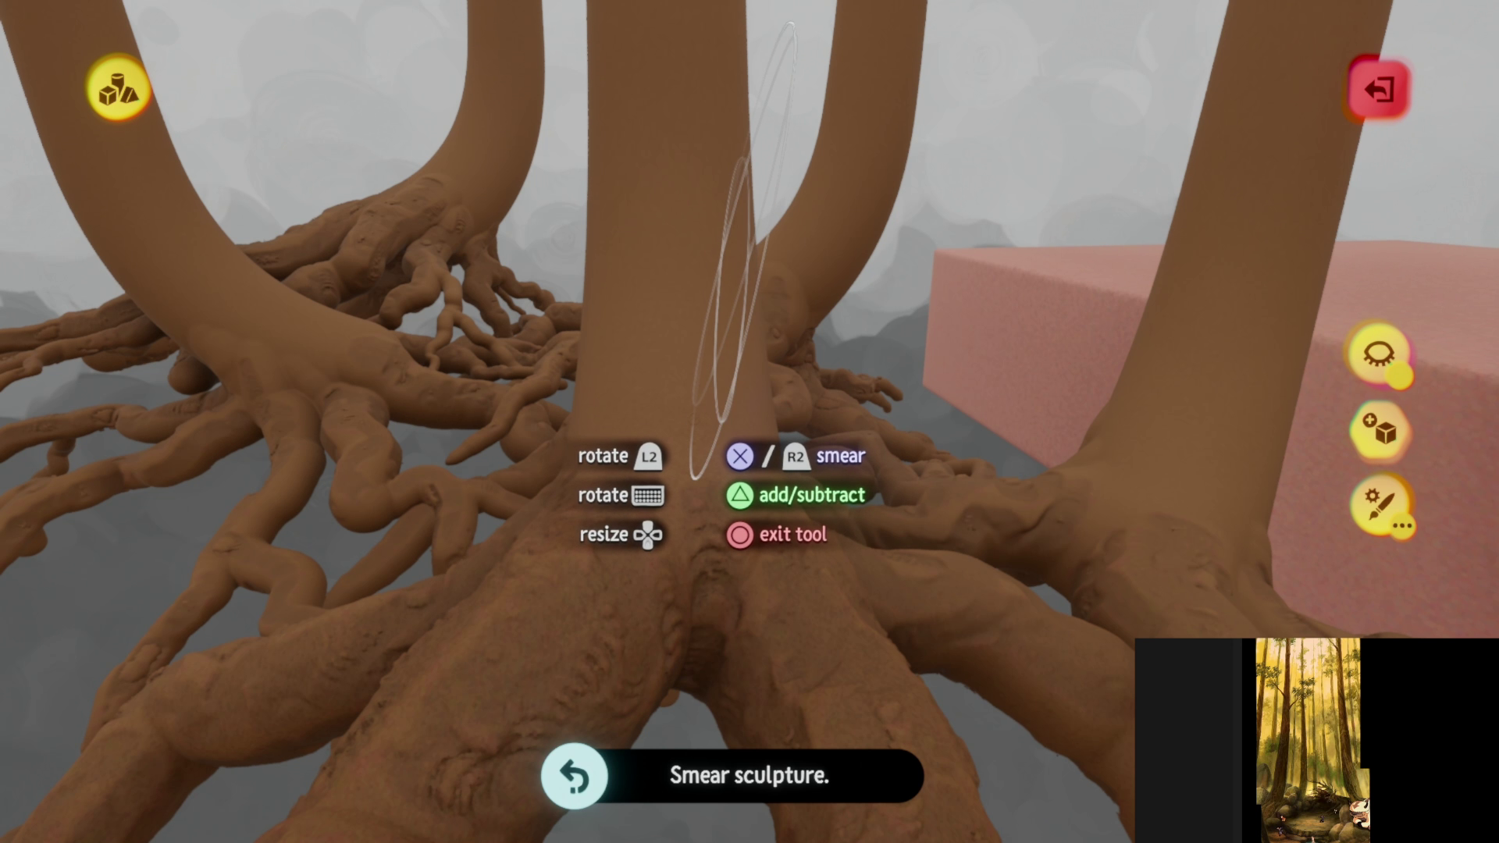
{"action": "key", "text": "Tab"}
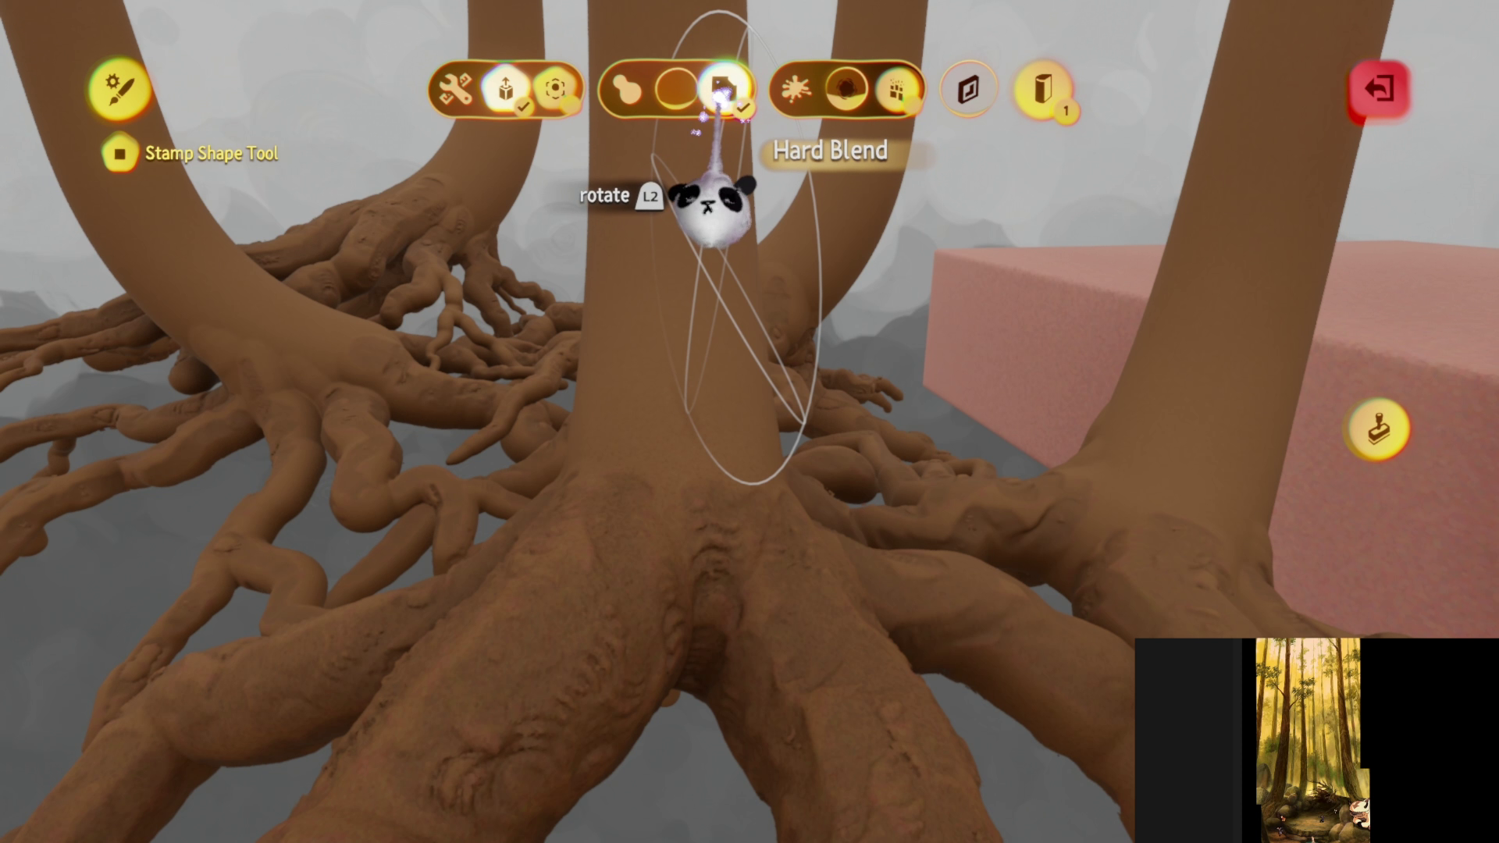
{"action": "key", "text": "Escape"}
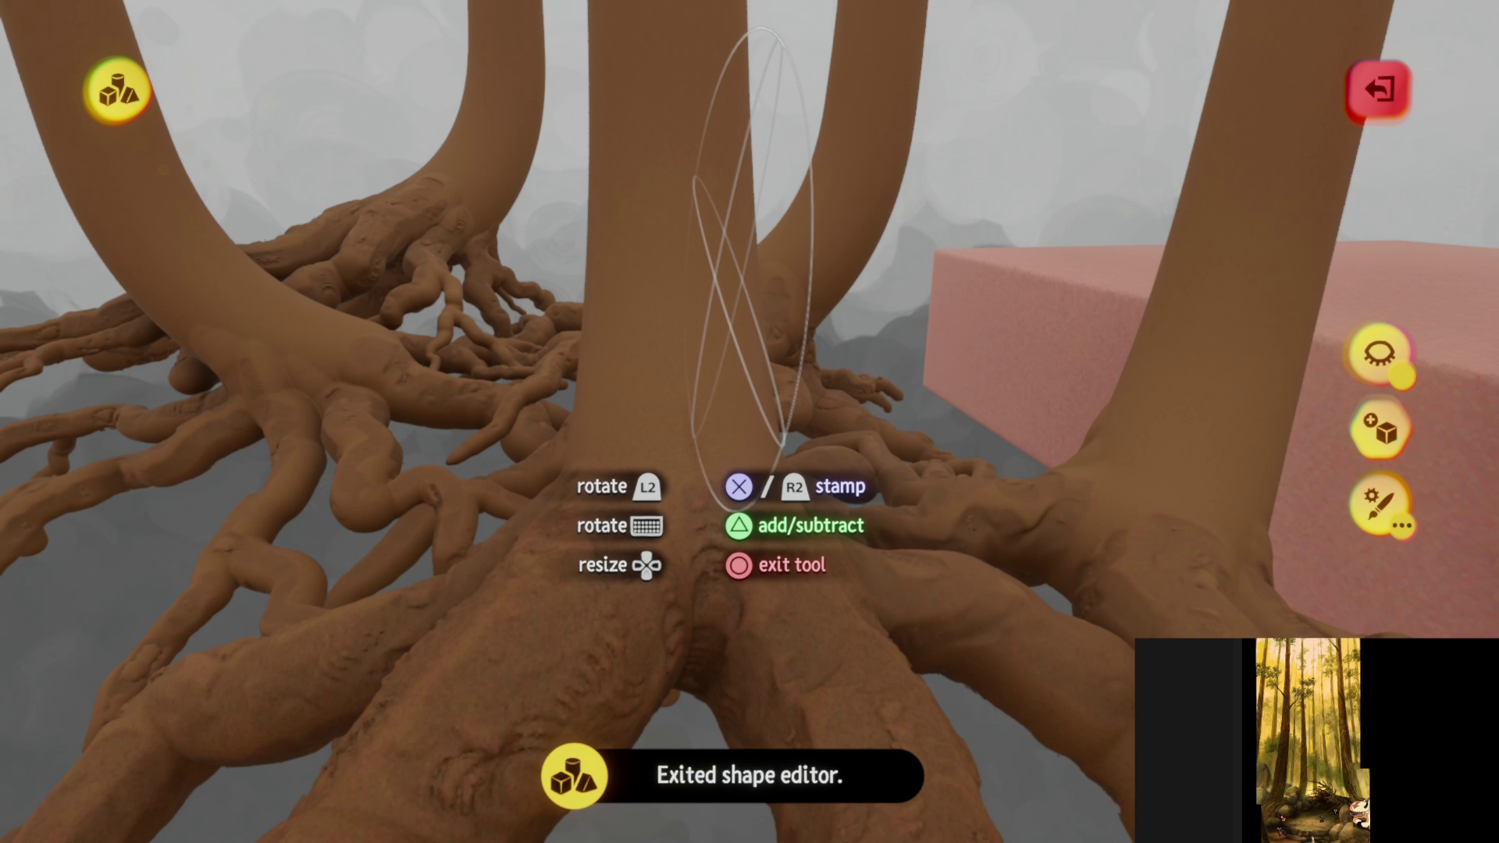